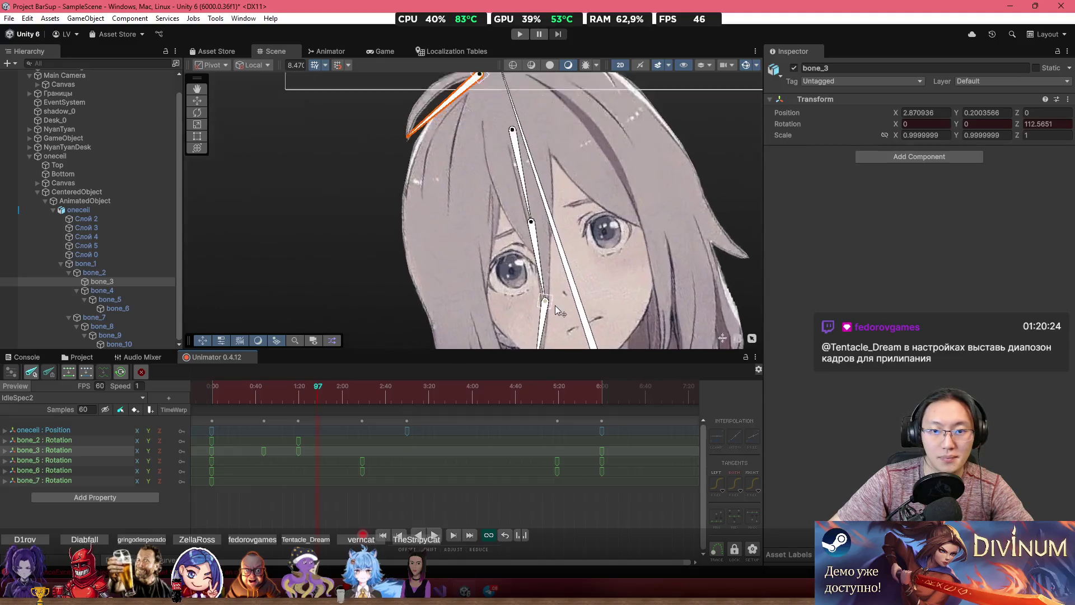
Rotate bone_5 at an earlier frame to key a new pose, then scrub to preview
{"action": "mouse_move", "coordinate": [216, 398]}
{"action": "left_mouse_down"}
{"action": "mouse_move", "coordinate": [311, 418]}
{"action": "mouse_move", "coordinate": [254, 421]}
{"action": "mouse_move", "coordinate": [281, 426]}
{"action": "left_mouse_up"}
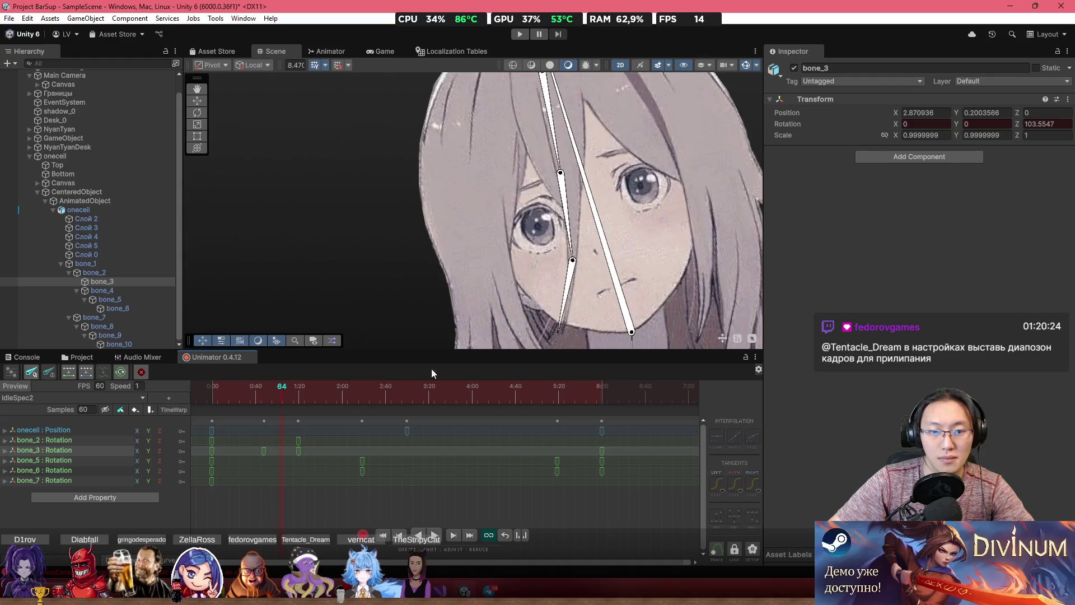
{"action": "left_click_drag", "start_coordinate": [569, 258], "coordinate": [566, 253]}
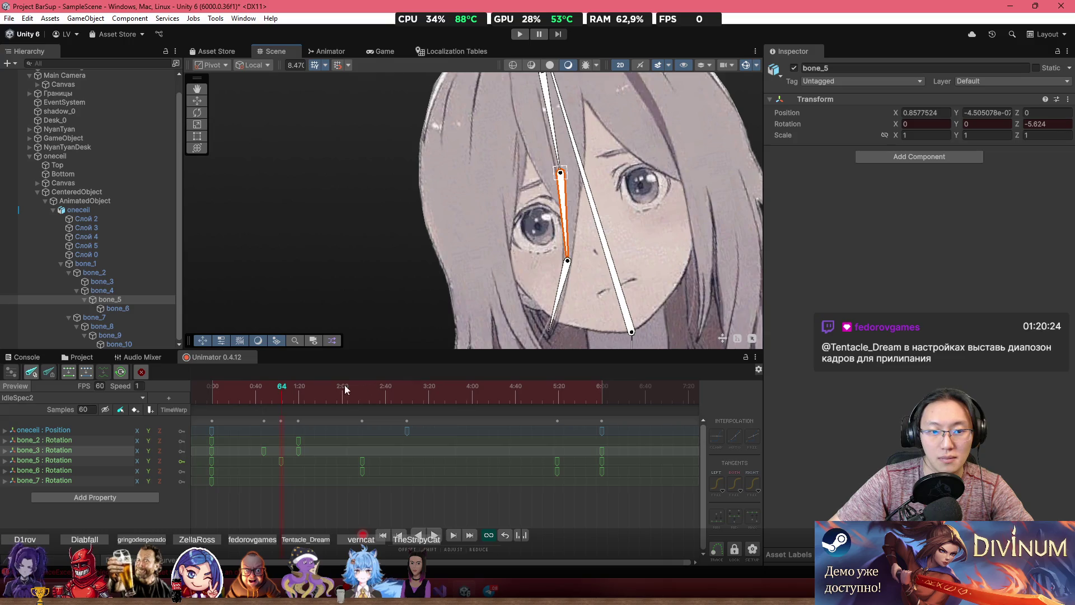
{"action": "left_click", "coordinate": [256, 392]}
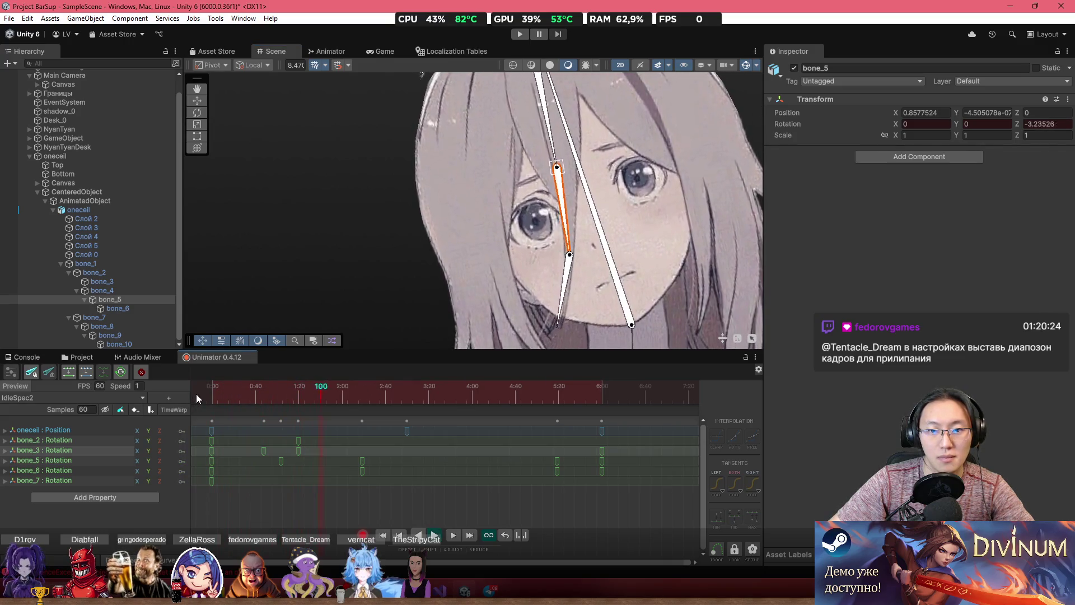
{"action": "mouse_move", "coordinate": [331, 395]}
{"action": "left_mouse_down"}
{"action": "mouse_move", "coordinate": [264, 399]}
{"action": "mouse_move", "coordinate": [321, 414]}
{"action": "left_mouse_up"}
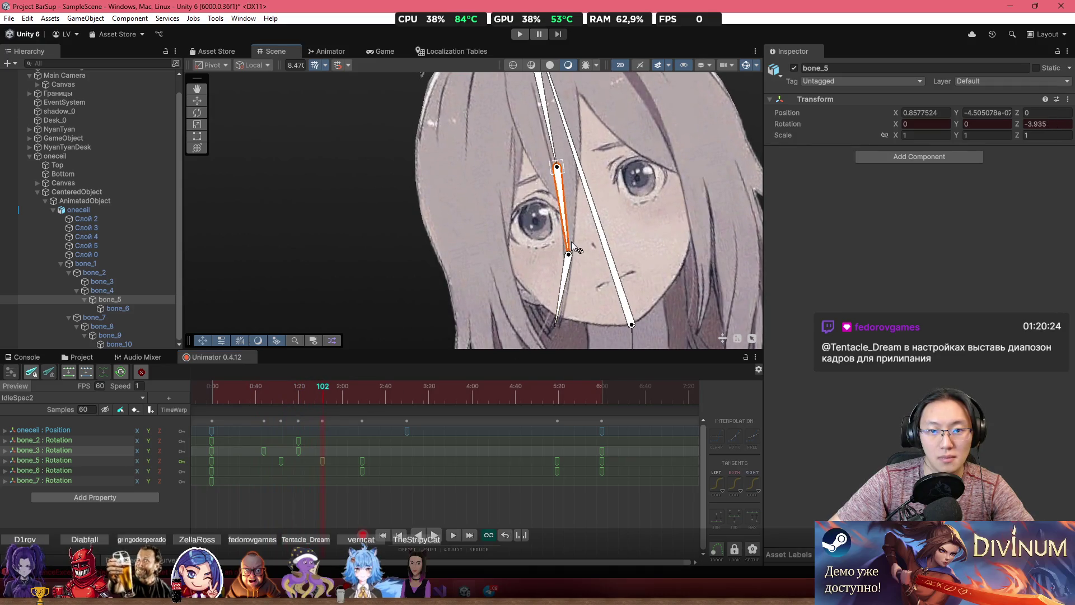
Jump to frame 56, expand bone_3's rotation into X, Y, Z and select Rotation.z
{"action": "left_click", "coordinate": [213, 392]}
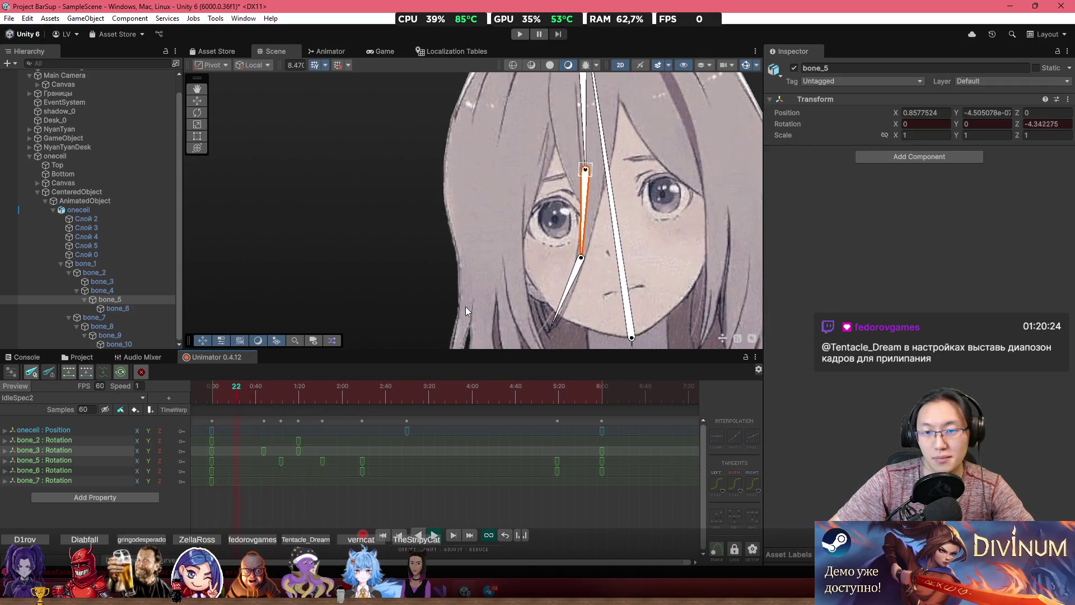
{"action": "scroll", "coordinate": [486, 263], "scroll_direction": "down", "scroll_amount": 2}
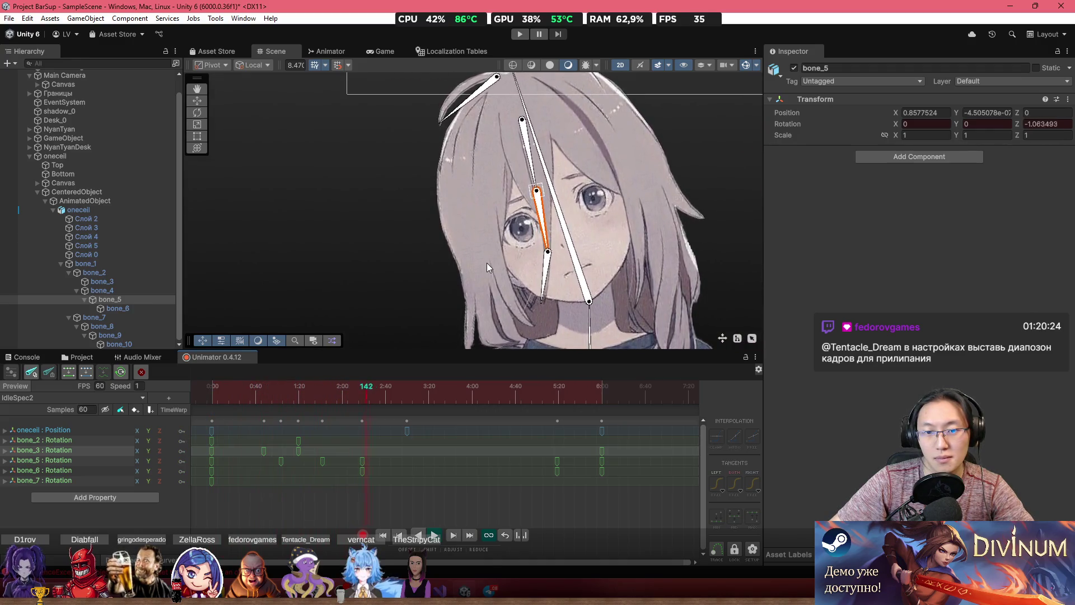
{"action": "left_click", "coordinate": [273, 398]}
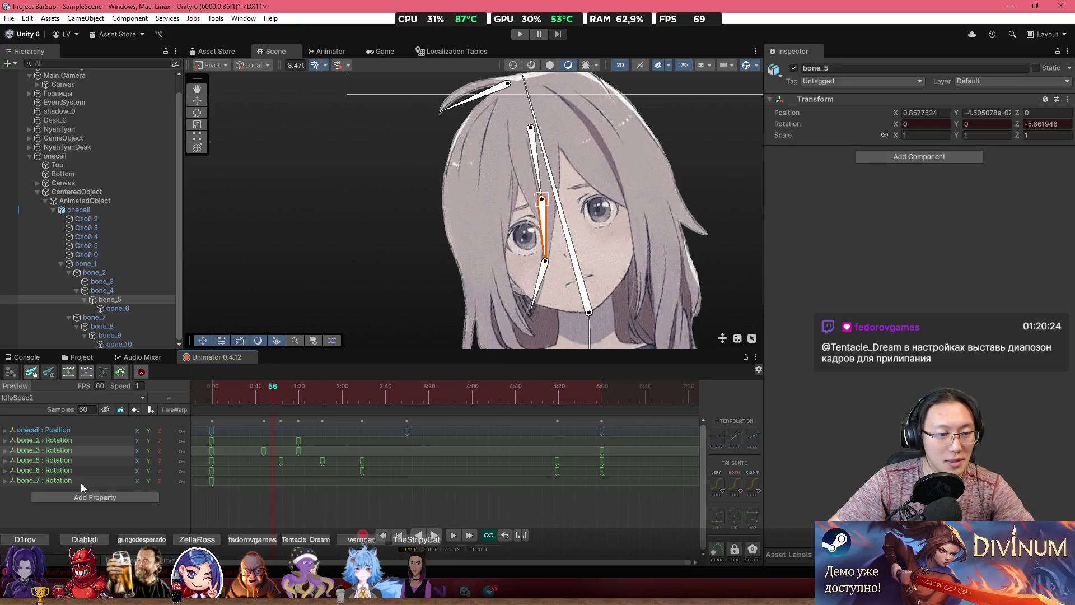
{"action": "left_click", "coordinate": [5, 451]}
{"action": "left_click", "coordinate": [84, 480]}
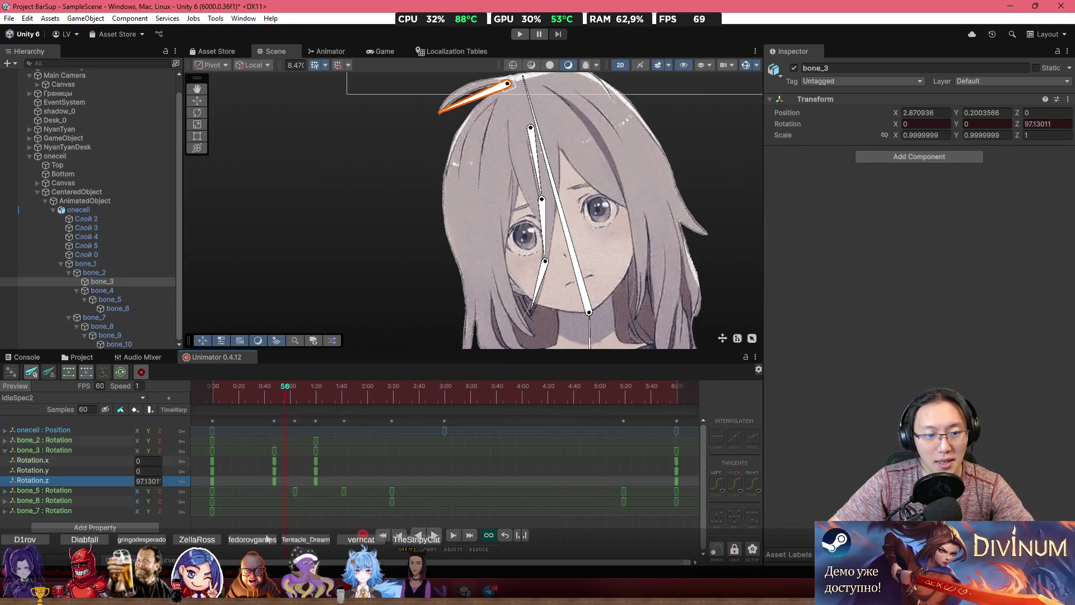
Show bone_3's Rotation.z as a curve, try raising its key at frame 51, then undo
{"action": "key", "text": "Tab"}
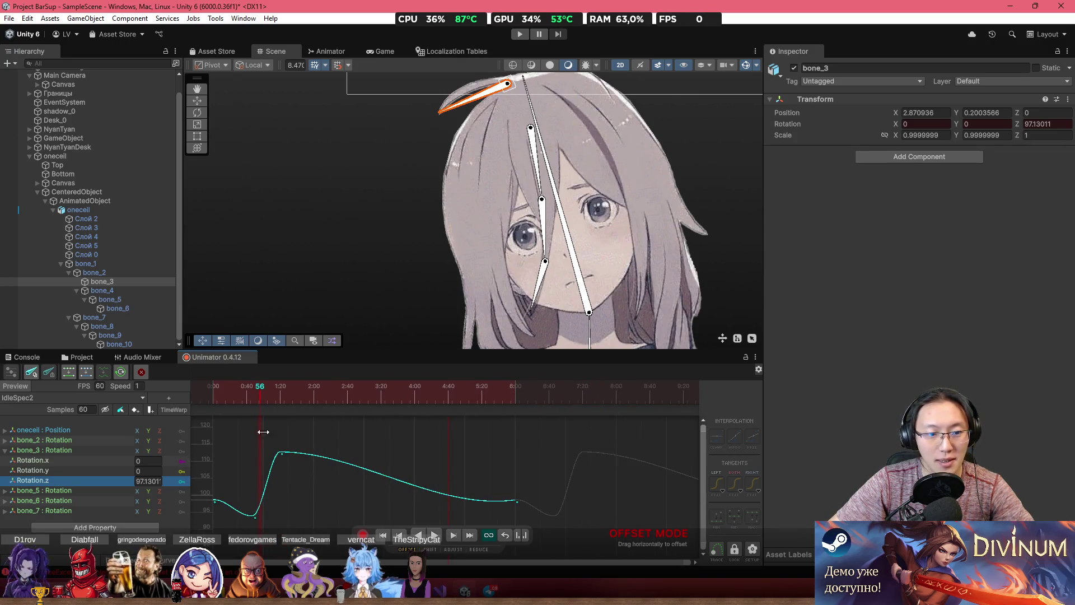
{"action": "mouse_move", "coordinate": [218, 406]}
{"action": "left_mouse_down"}
{"action": "mouse_move", "coordinate": [255, 421]}
{"action": "mouse_move", "coordinate": [259, 530]}
{"action": "left_mouse_up"}
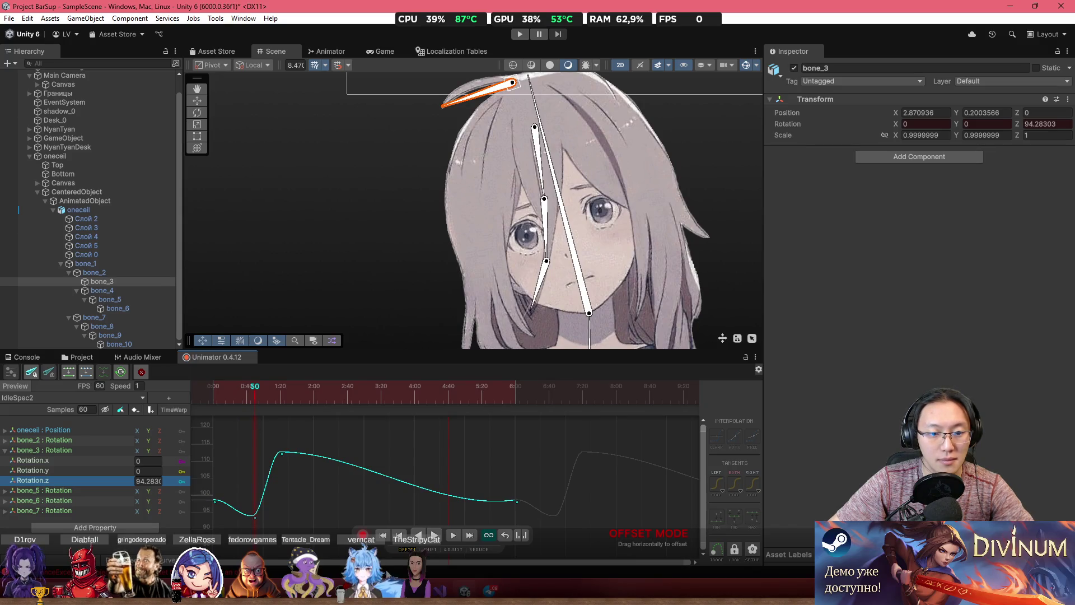
{"action": "mouse_move", "coordinate": [257, 515]}
{"action": "left_mouse_down"}
{"action": "mouse_move", "coordinate": [259, 443]}
{"action": "mouse_move", "coordinate": [299, 439]}
{"action": "left_mouse_up"}
{"action": "key", "text": "ctrl+z"}
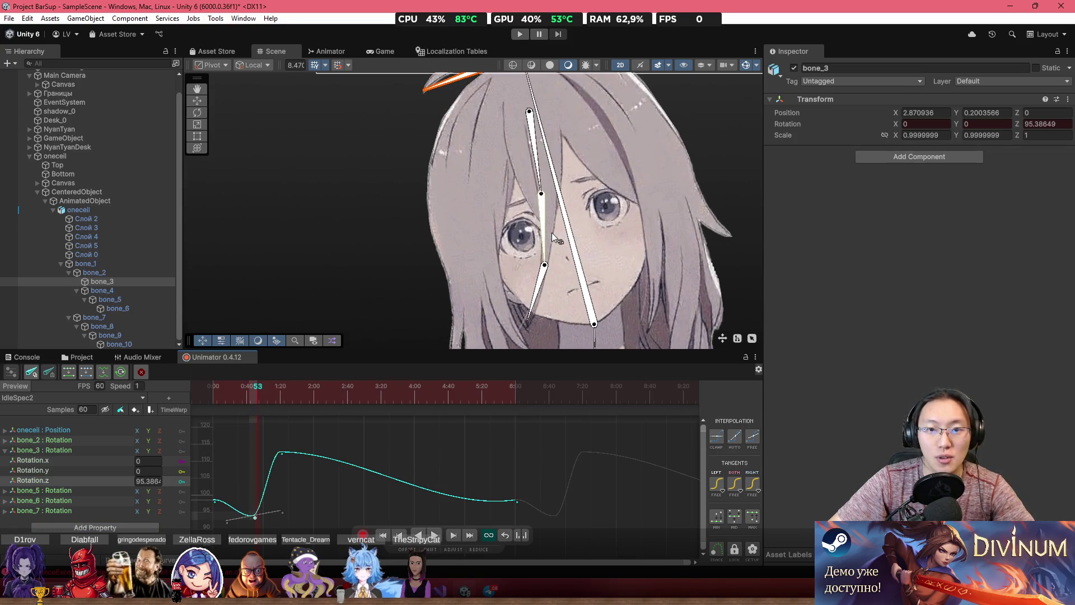
On bone_5's Rotation.z curve, raise the key near 0:53, flatten into 0:50, and lower the peak near 2:00
{"action": "left_click", "coordinate": [543, 229]}
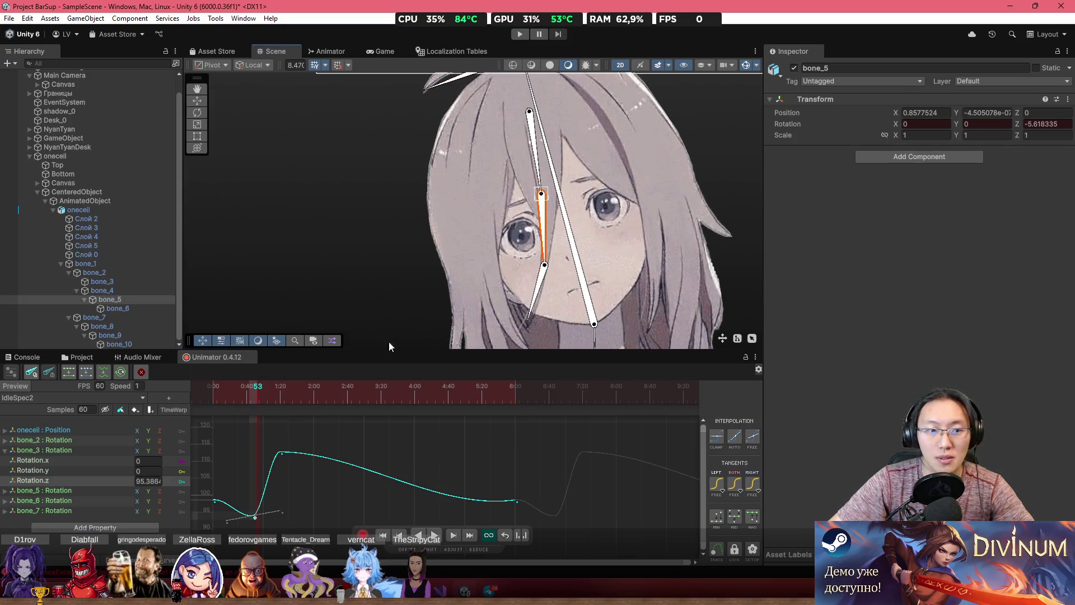
{"action": "left_click", "coordinate": [11, 490]}
{"action": "left_click", "coordinate": [53, 520]}
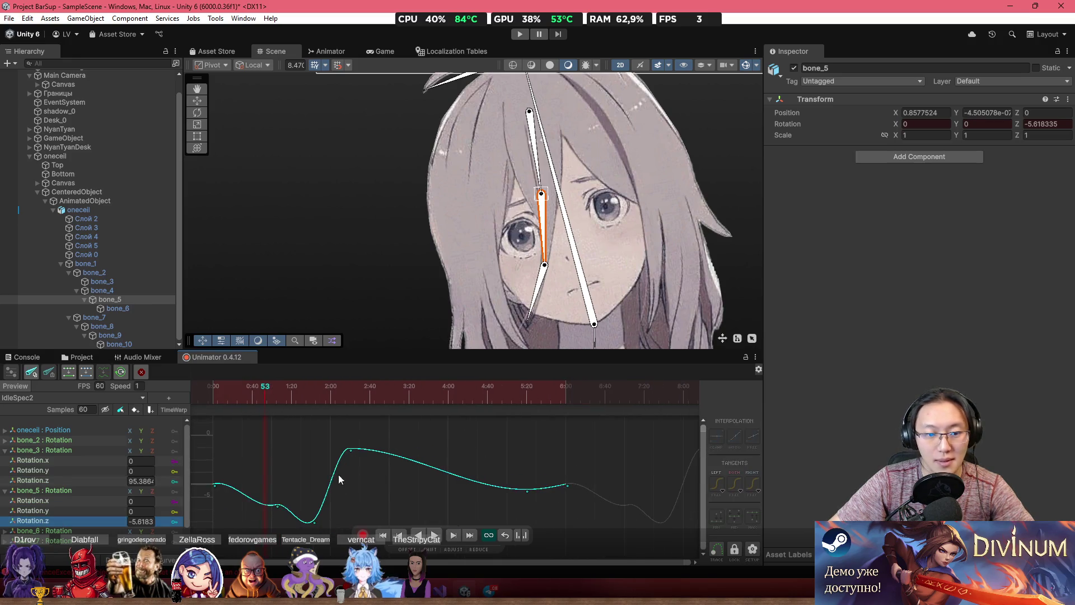
{"action": "left_click_drag", "start_coordinate": [277, 506], "coordinate": [269, 468]}
{"action": "mouse_move", "coordinate": [266, 409]}
{"action": "left_mouse_down"}
{"action": "mouse_move", "coordinate": [211, 391]}
{"action": "mouse_move", "coordinate": [261, 404]}
{"action": "left_mouse_up"}
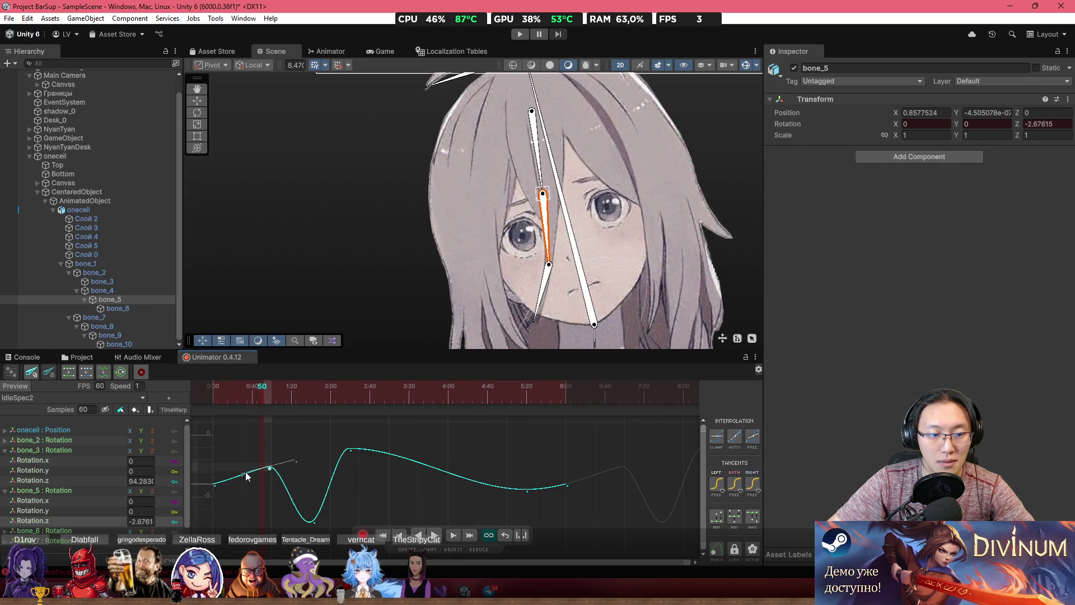
{"action": "left_click_drag", "start_coordinate": [242, 474], "coordinate": [241, 467]}
{"action": "mouse_move", "coordinate": [256, 407]}
{"action": "left_mouse_down"}
{"action": "mouse_move", "coordinate": [192, 389]}
{"action": "mouse_move", "coordinate": [331, 442]}
{"action": "mouse_move", "coordinate": [346, 481]}
{"action": "left_mouse_up"}
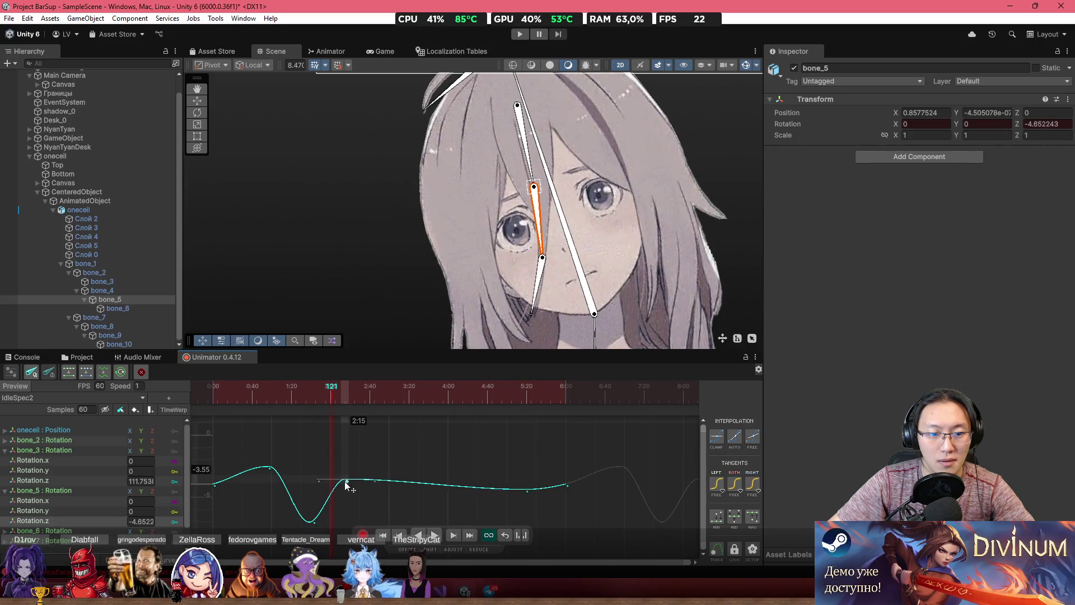
{"action": "mouse_move", "coordinate": [339, 405]}
{"action": "left_mouse_down"}
{"action": "mouse_move", "coordinate": [317, 415]}
{"action": "mouse_move", "coordinate": [348, 424]}
{"action": "mouse_move", "coordinate": [243, 431]}
{"action": "mouse_move", "coordinate": [335, 452]}
{"action": "mouse_move", "coordinate": [389, 511]}
{"action": "mouse_move", "coordinate": [435, 524]}
{"action": "mouse_move", "coordinate": [414, 491]}
{"action": "mouse_move", "coordinate": [476, 502]}
{"action": "mouse_move", "coordinate": [471, 488]}
{"action": "left_mouse_up"}
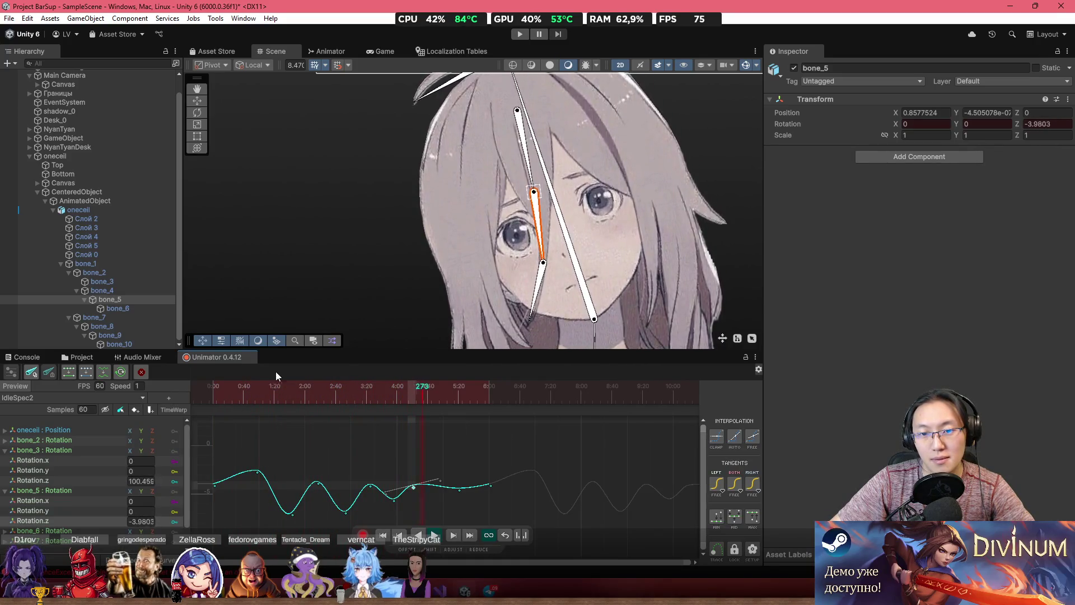
{"action": "scroll", "coordinate": [492, 302], "scroll_direction": "down", "scroll_amount": 2}
Turn off animation recording and return to the dopesheet, briefly checking the timeline settings
{"action": "scroll", "coordinate": [370, 314], "scroll_direction": "down", "scroll_amount": 2}
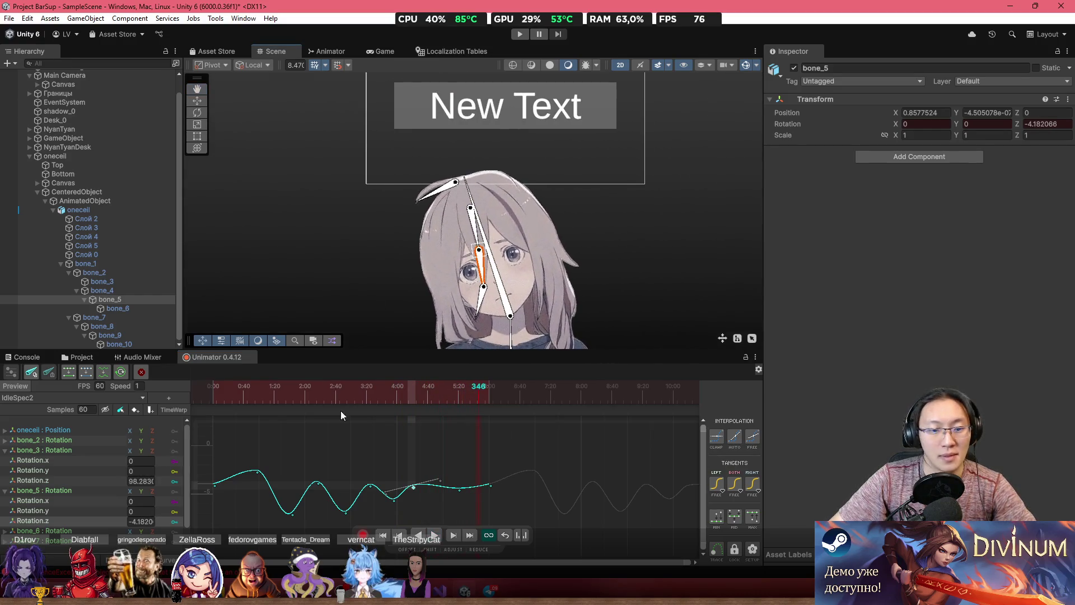
{"action": "left_click", "coordinate": [363, 536]}
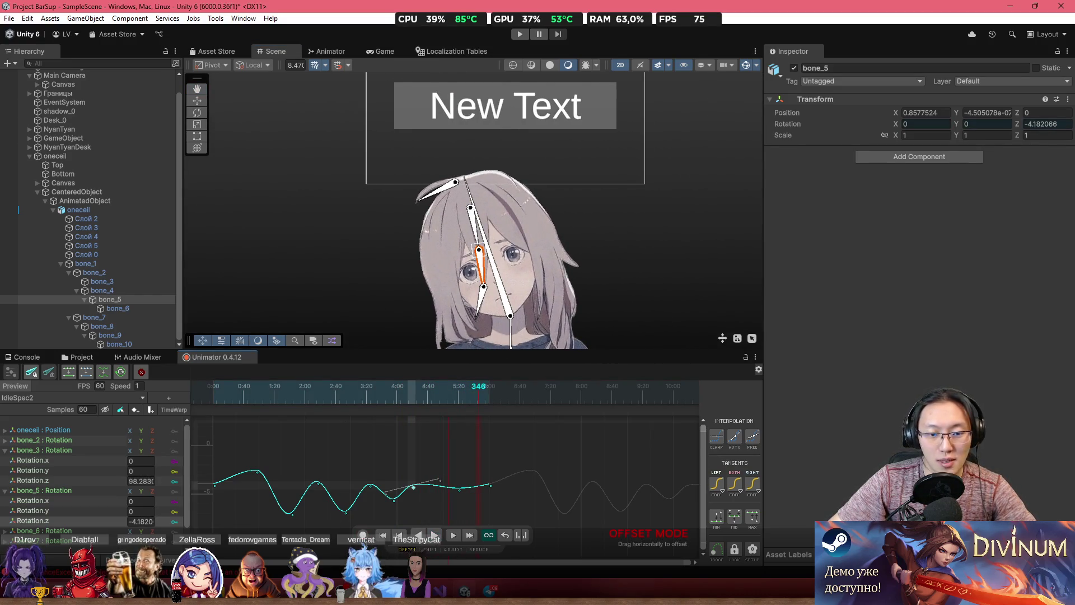
{"action": "key", "text": "Tab"}
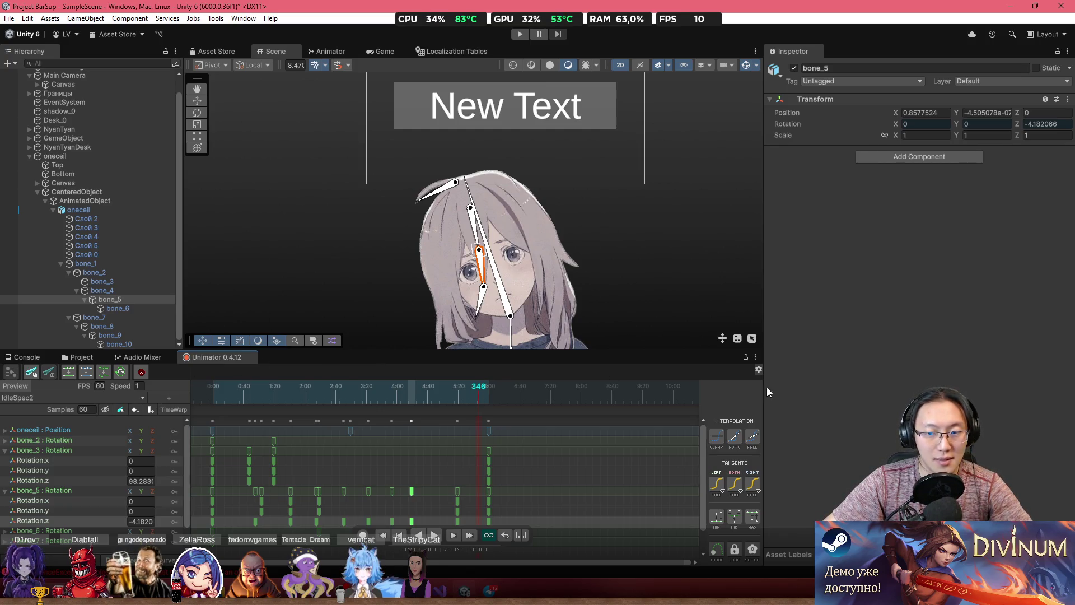
{"action": "left_click", "coordinate": [758, 369]}
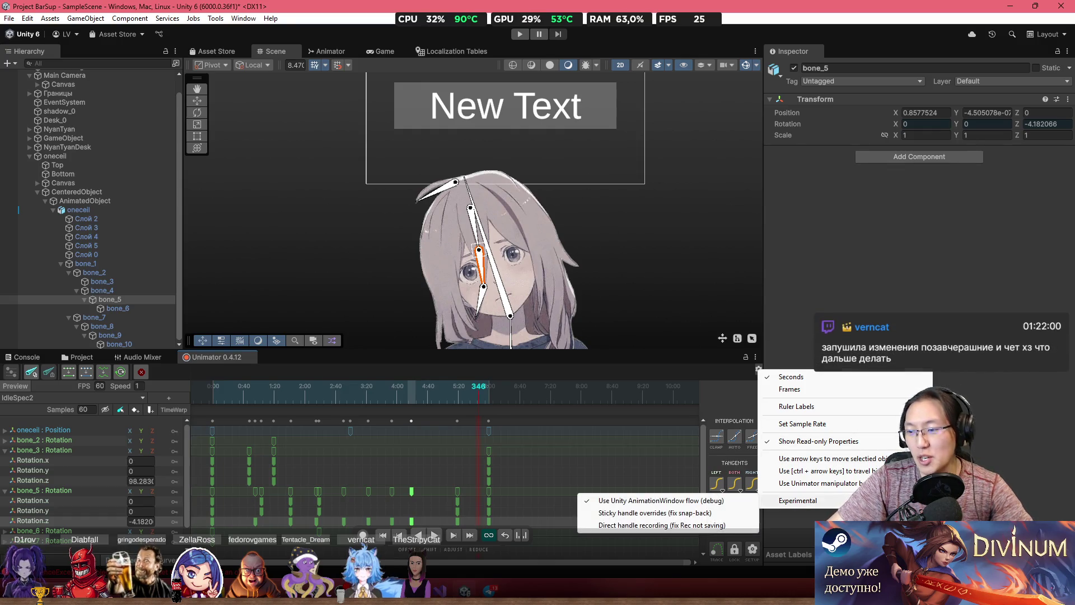
{"action": "key", "text": "Escape"}
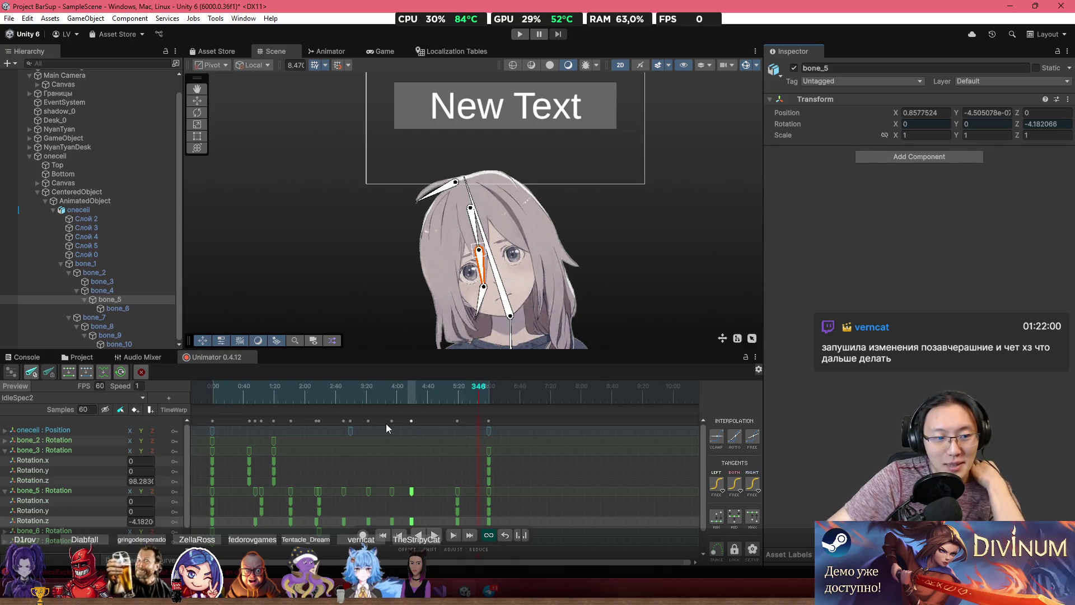
Paste bone_2's frame-80 rotation key later around frame 299 and scrub to review
{"action": "mouse_move", "coordinate": [330, 385]}
{"action": "left_mouse_down"}
{"action": "mouse_move", "coordinate": [277, 385]}
{"action": "mouse_move", "coordinate": [338, 393]}
{"action": "left_mouse_up"}
{"action": "left_click", "coordinate": [275, 441]}
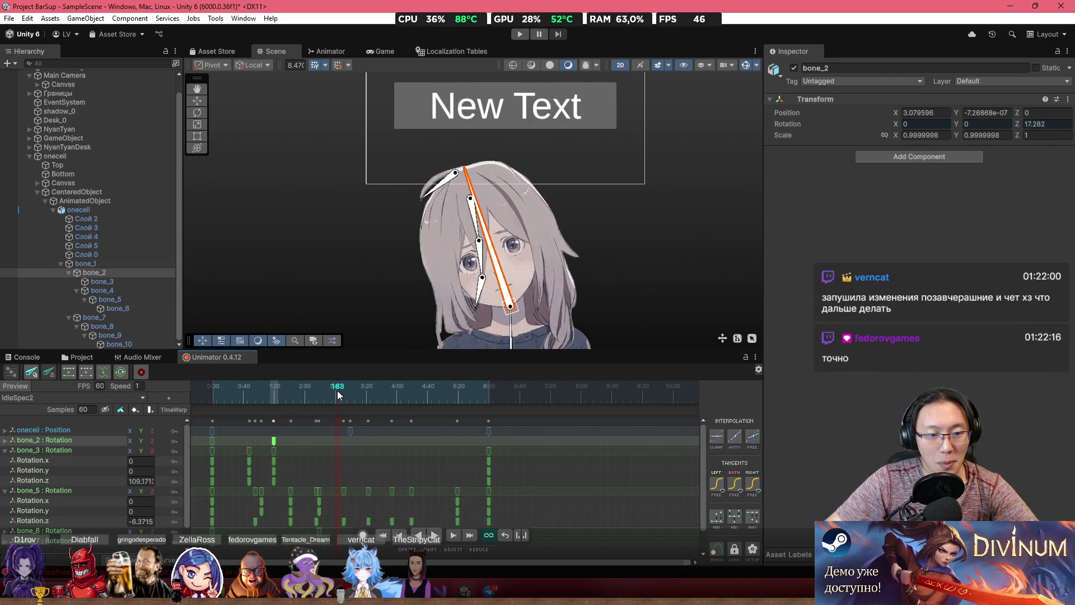
{"action": "left_click", "coordinate": [441, 384]}
{"action": "key", "text": "ctrl+v"}
{"action": "mouse_move", "coordinate": [441, 384]}
{"action": "left_mouse_down"}
{"action": "mouse_move", "coordinate": [314, 400]}
{"action": "mouse_move", "coordinate": [292, 388]}
{"action": "left_mouse_up"}
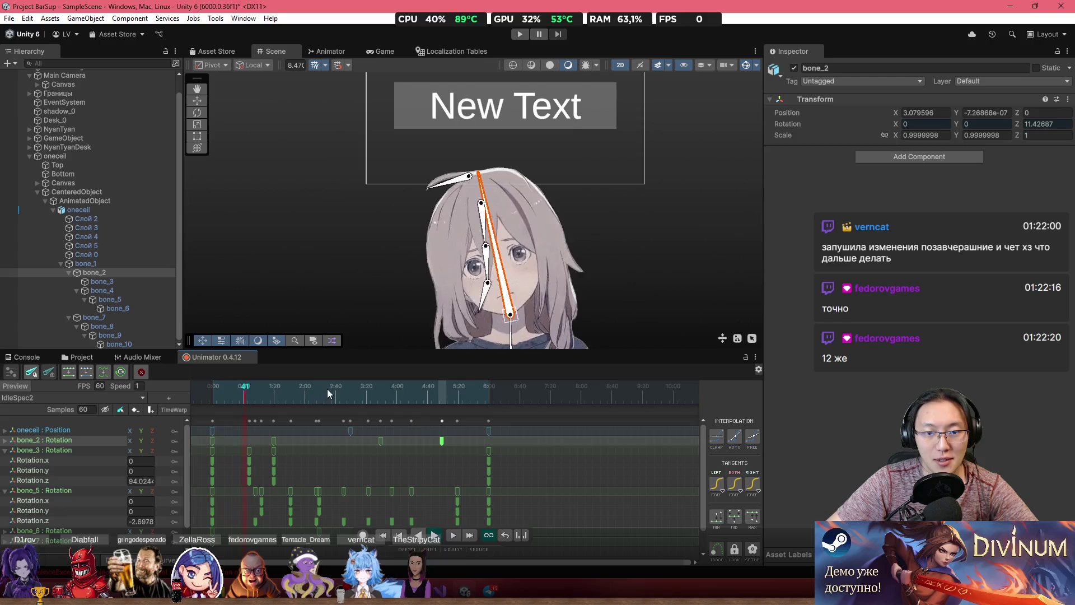
{"action": "scroll", "coordinate": [487, 290], "scroll_direction": "up", "scroll_amount": 3}
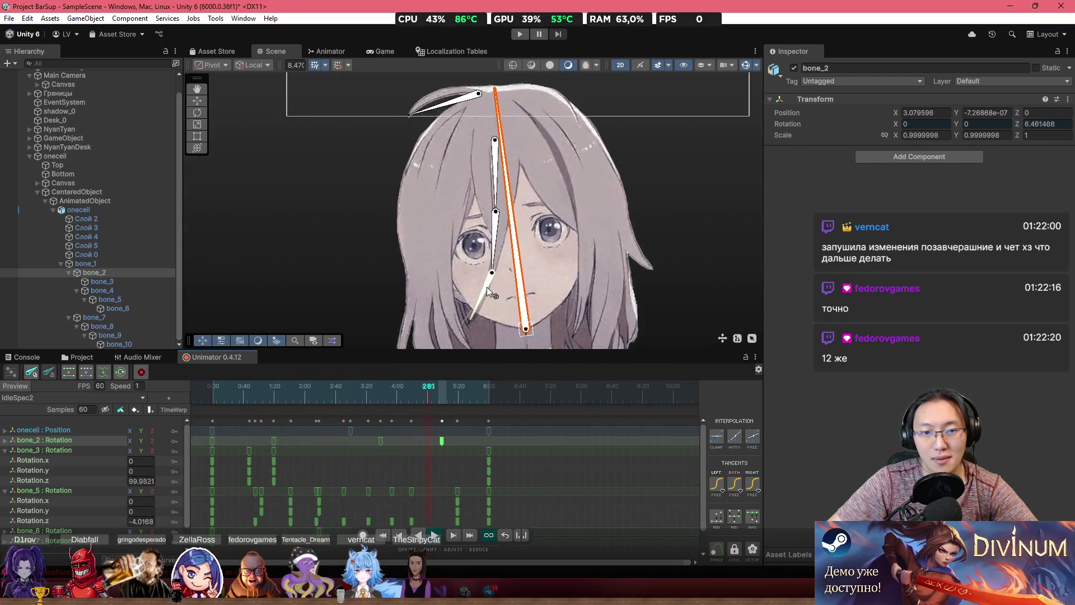
{"action": "mouse_move", "coordinate": [411, 400]}
{"action": "left_mouse_down"}
{"action": "mouse_move", "coordinate": [393, 397]}
{"action": "mouse_move", "coordinate": [442, 402]}
{"action": "mouse_move", "coordinate": [398, 409]}
{"action": "mouse_move", "coordinate": [442, 413]}
{"action": "left_mouse_up"}
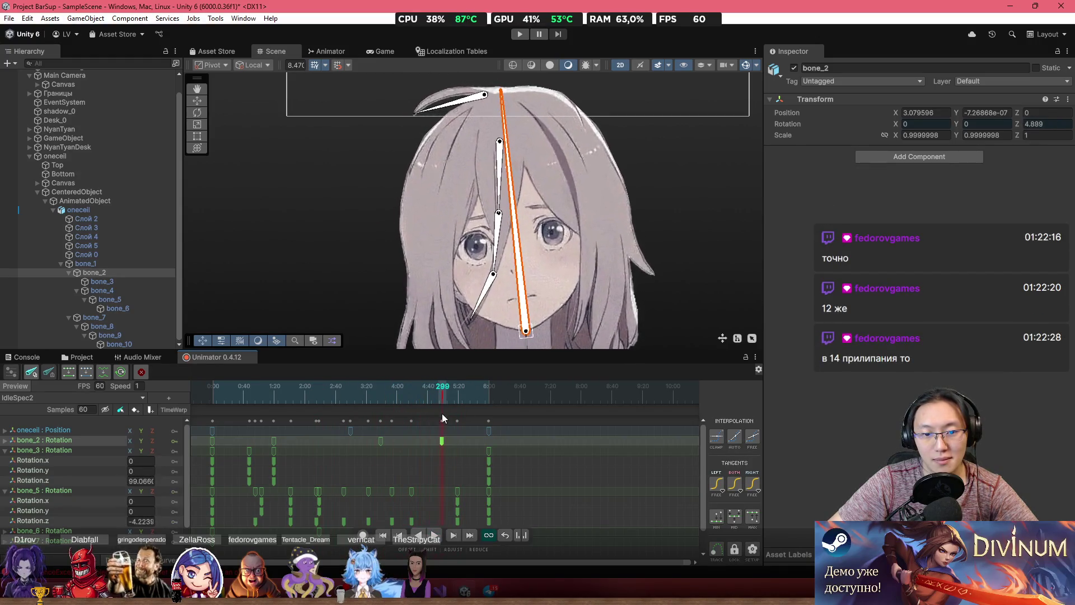
{"action": "scroll", "coordinate": [538, 297], "scroll_direction": "up", "scroll_amount": 2}
{"action": "left_click", "coordinate": [481, 218]}
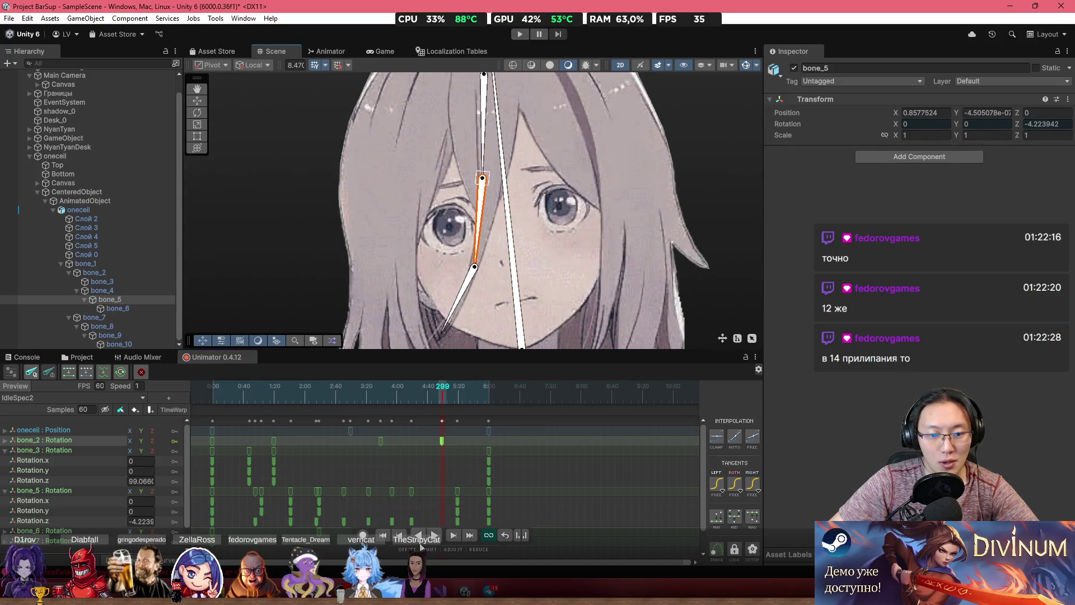
Show bone_5's Rotation.z curve and add a lower key near frame 251
{"action": "left_click", "coordinate": [166, 560]}
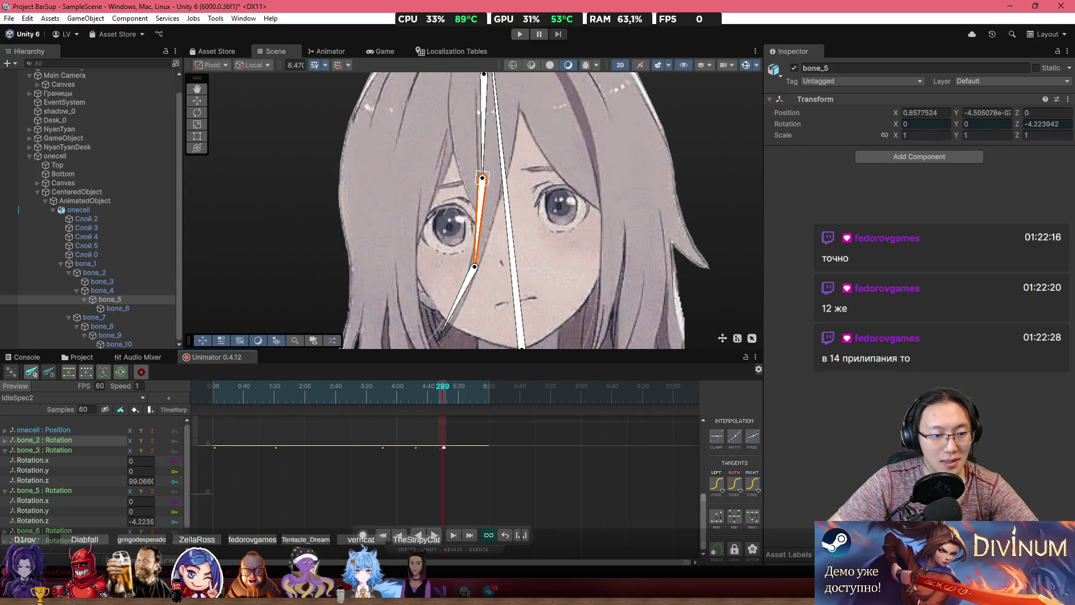
{"action": "left_click", "coordinate": [59, 519]}
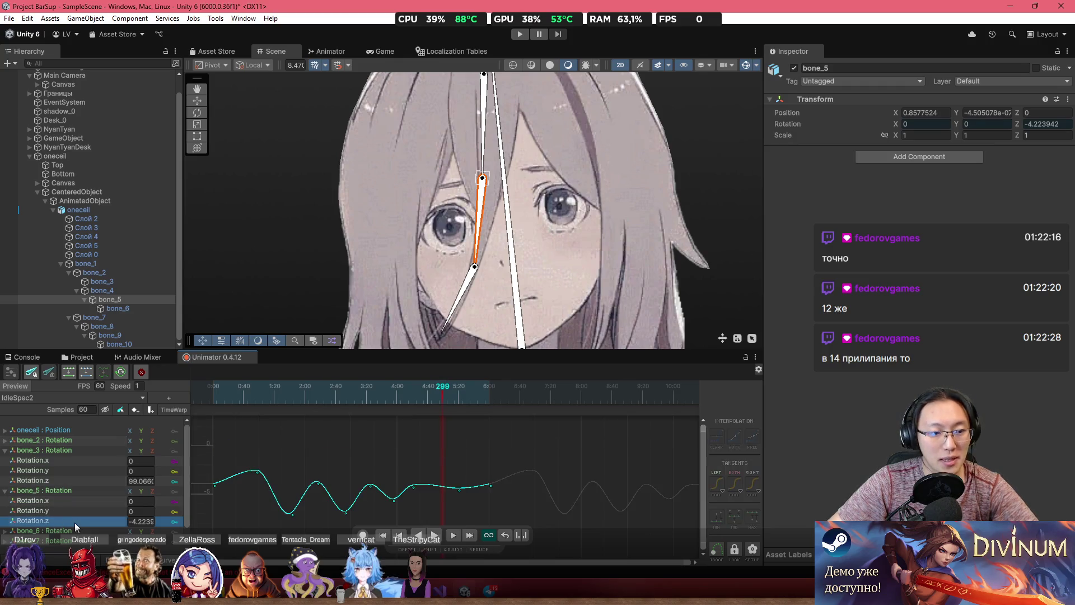
{"action": "left_click_drag", "start_coordinate": [475, 395], "coordinate": [546, 397]}
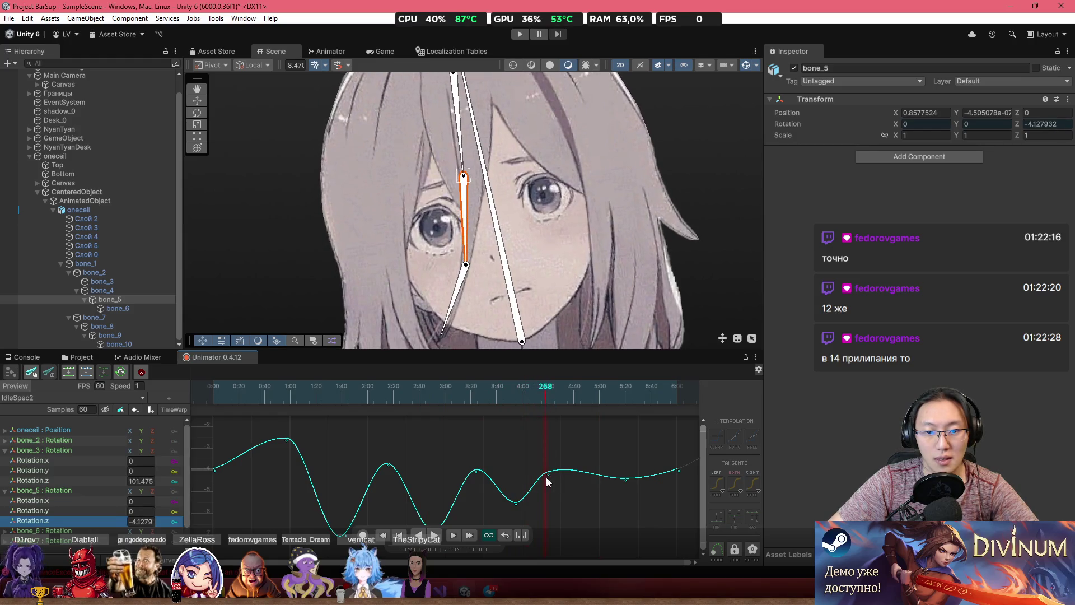
{"action": "left_click_drag", "start_coordinate": [548, 473], "coordinate": [548, 516]}
{"action": "left_click", "coordinate": [516, 503]}
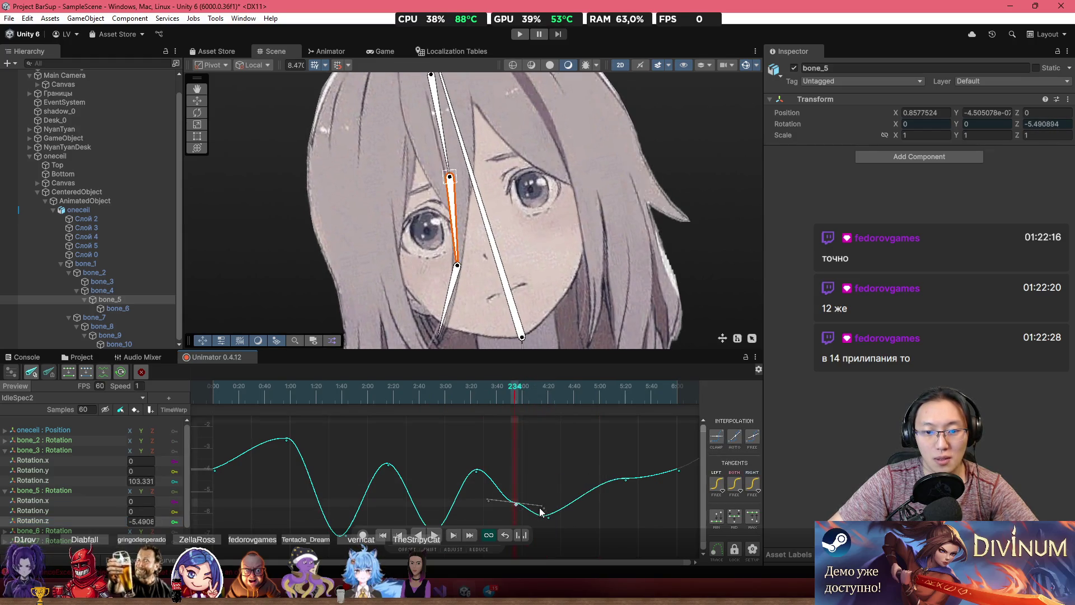
Raise a peak key at frame 300, fine-tune the final key, and play the preview
{"action": "left_click_drag", "start_coordinate": [519, 395], "coordinate": [553, 401]}
{"action": "scroll", "coordinate": [537, 445], "scroll_direction": "down", "scroll_amount": 3}
{"action": "mouse_move", "coordinate": [537, 446]}
{"action": "left_mouse_down"}
{"action": "mouse_move", "coordinate": [408, 394]}
{"action": "mouse_move", "coordinate": [444, 404]}
{"action": "left_mouse_up"}
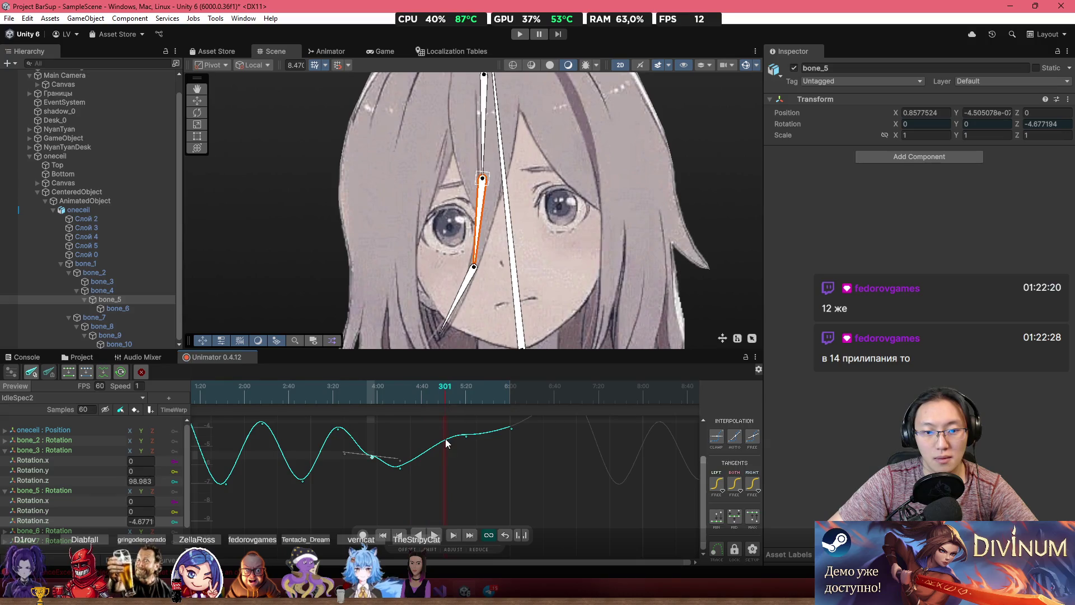
{"action": "left_click_drag", "start_coordinate": [453, 469], "coordinate": [449, 411]}
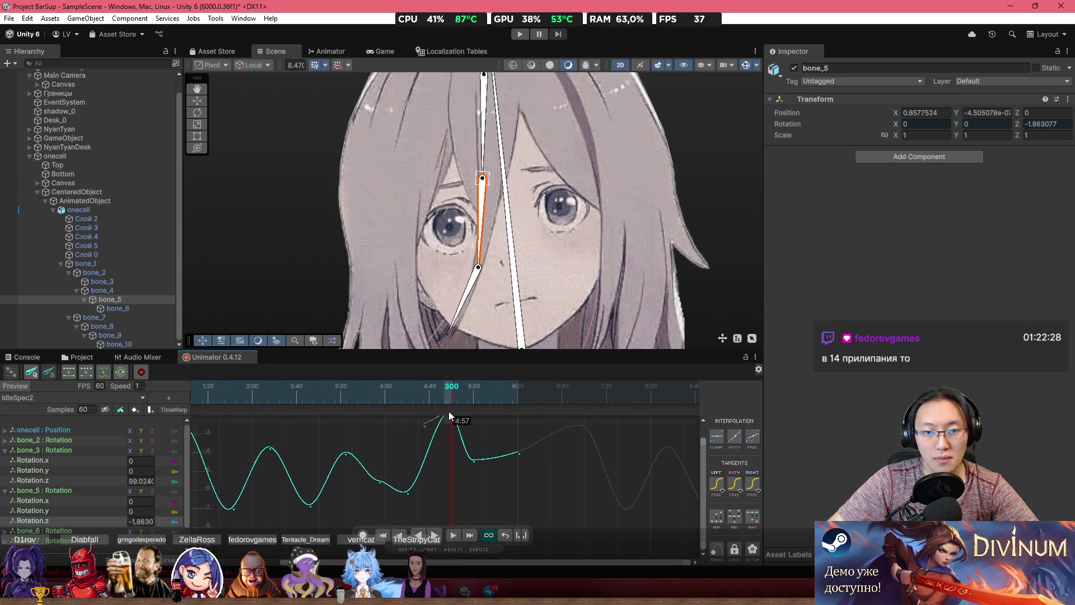
{"action": "left_click_drag", "start_coordinate": [479, 461], "coordinate": [473, 466]}
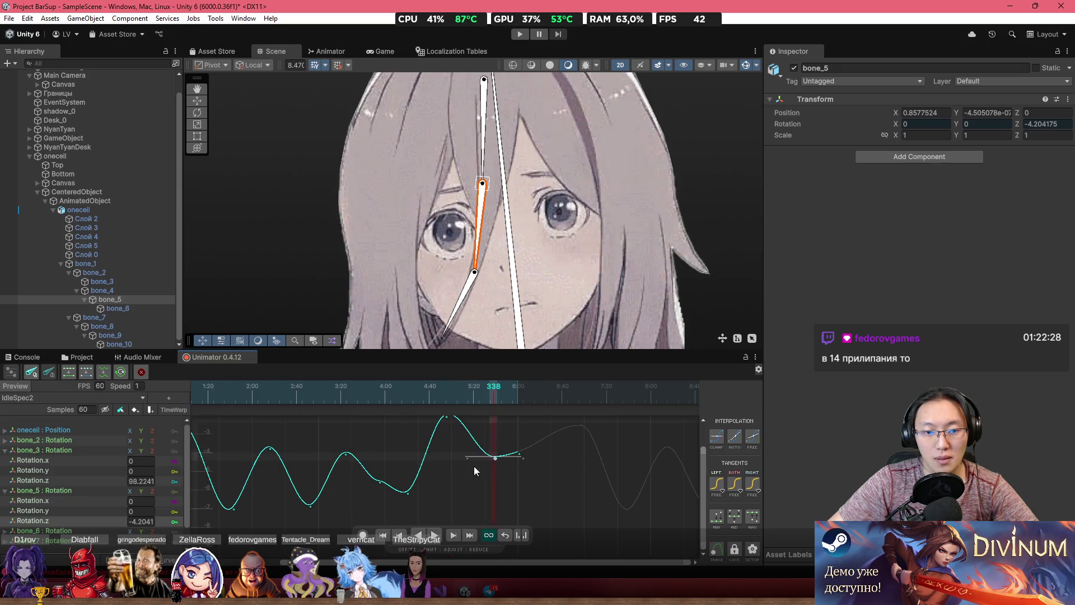
{"action": "left_click_drag", "start_coordinate": [442, 398], "coordinate": [378, 401]}
{"action": "key", "text": "space"}
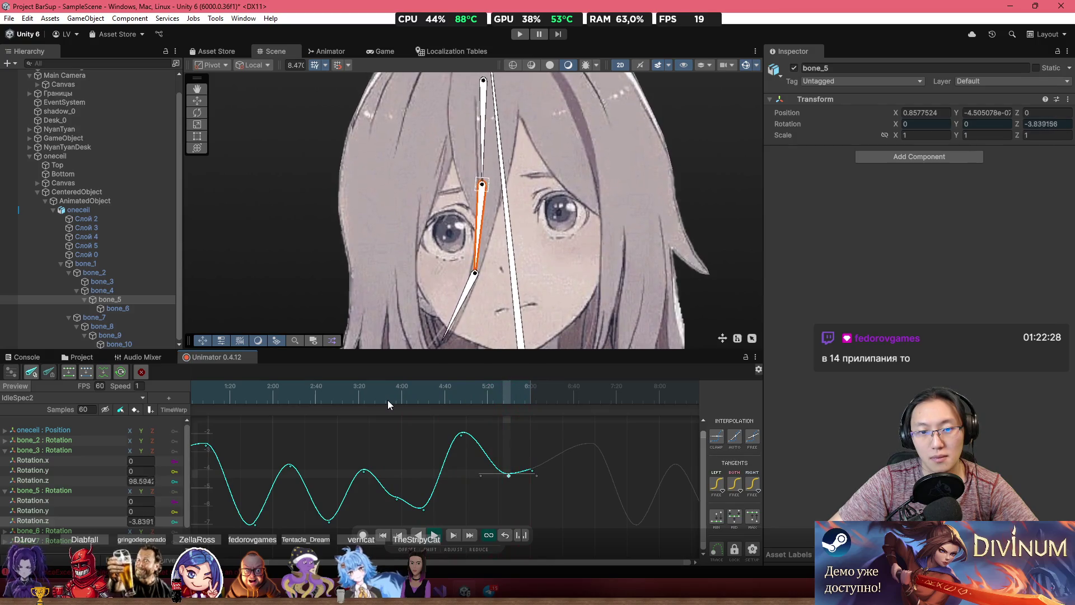
{"action": "scroll", "coordinate": [488, 495], "scroll_direction": "down", "scroll_amount": 3}
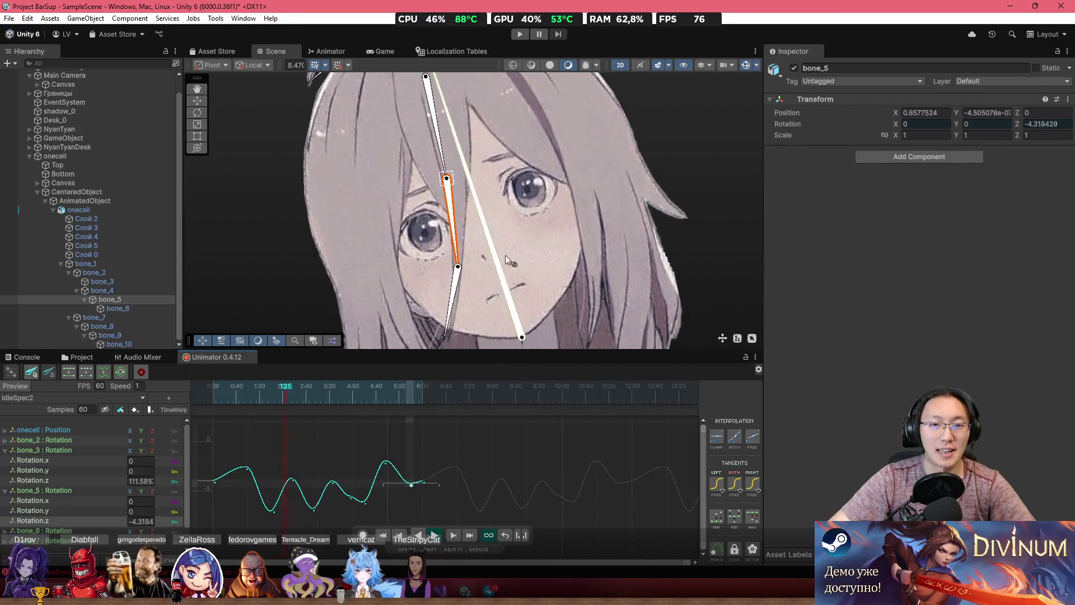
{"action": "scroll", "coordinate": [505, 254], "scroll_direction": "down", "scroll_amount": 3}
{"action": "left_click_drag", "start_coordinate": [580, 226], "coordinate": [549, 198]}
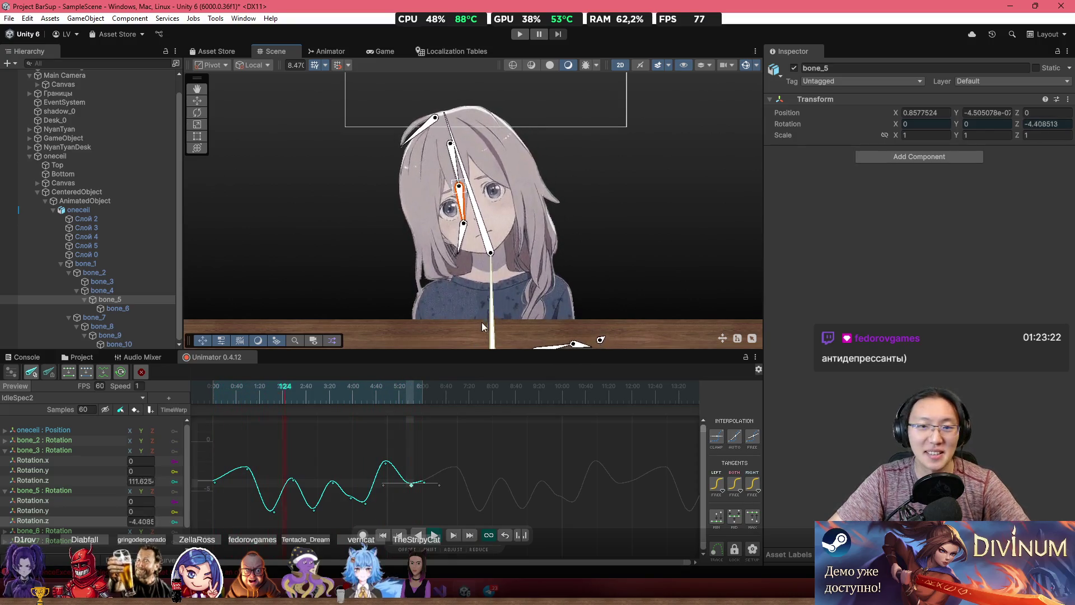
Frame the character and New Text in the Scene view, then show the Animator state graph
{"action": "scroll", "coordinate": [594, 254], "scroll_direction": "down", "scroll_amount": 2}
{"action": "left_click_drag", "start_coordinate": [593, 265], "coordinate": [549, 300]}
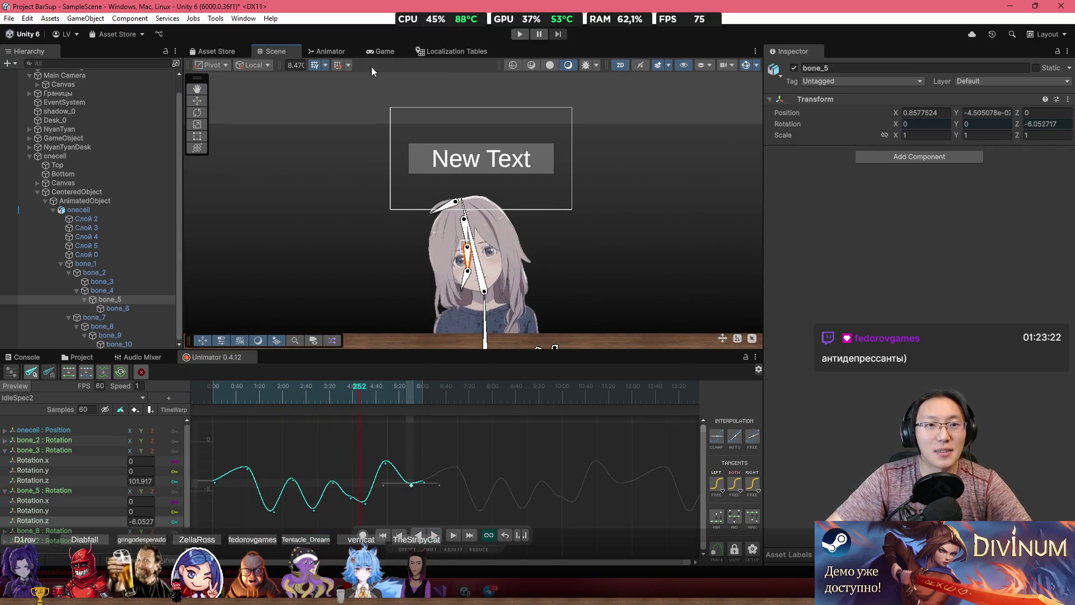
{"action": "left_click", "coordinate": [326, 51]}
{"action": "scroll", "coordinate": [441, 274], "scroll_direction": "down", "scroll_amount": 3}
{"action": "scroll", "coordinate": [441, 274], "scroll_direction": "up", "scroll_amount": 2}
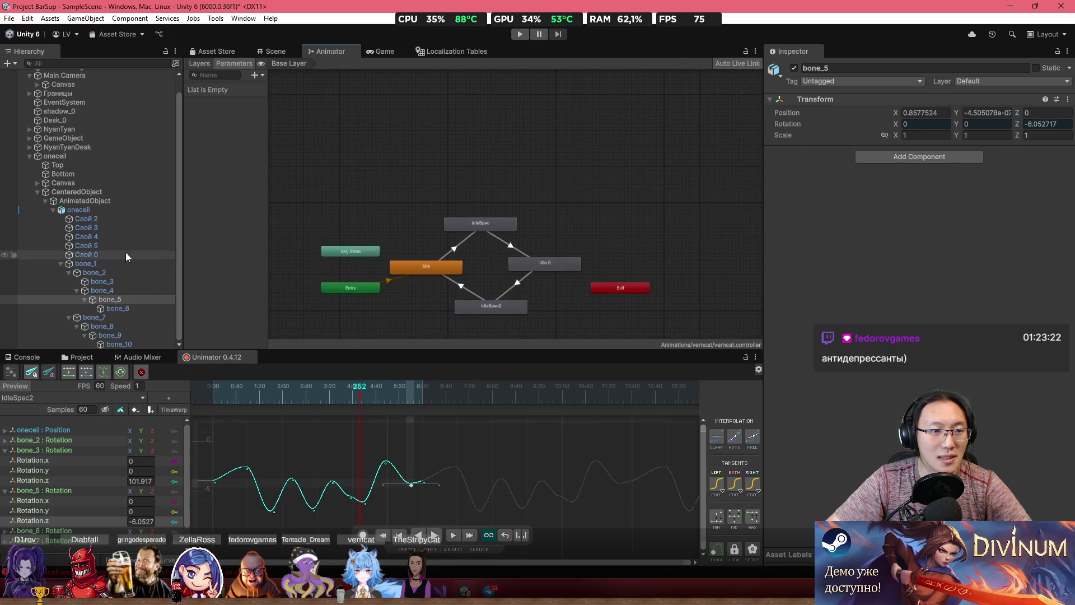
Select oneceil, move the idle state right and duplicate it
{"action": "left_click", "coordinate": [105, 209]}
{"action": "scroll", "coordinate": [309, 226], "scroll_direction": "up", "scroll_amount": 3}
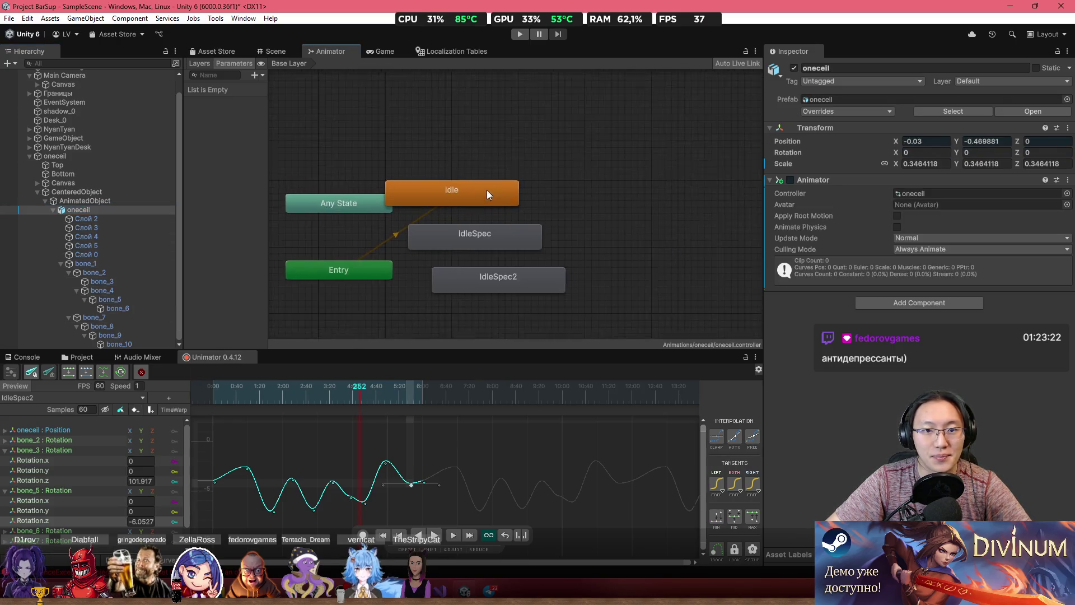
{"action": "scroll", "coordinate": [487, 195], "scroll_direction": "up", "scroll_amount": 2}
{"action": "mouse_move", "coordinate": [487, 195]}
{"action": "left_mouse_down"}
{"action": "mouse_move", "coordinate": [562, 170]}
{"action": "mouse_move", "coordinate": [574, 201]}
{"action": "mouse_move", "coordinate": [535, 140]}
{"action": "left_mouse_up"}
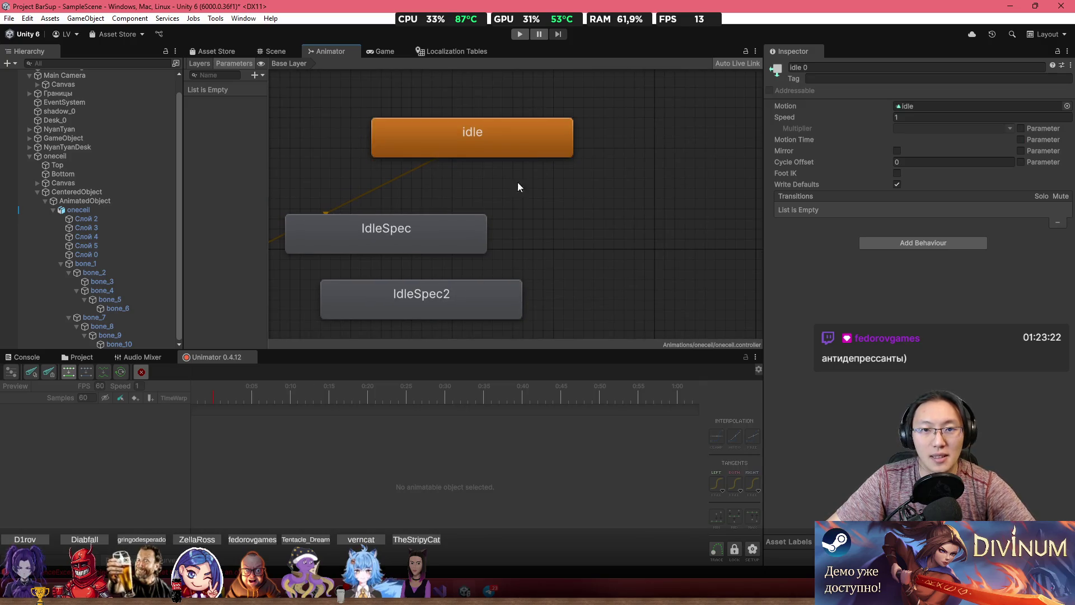
{"action": "key", "text": "ctrl+d"}
{"action": "scroll", "coordinate": [489, 226], "scroll_direction": "down", "scroll_amount": 5}
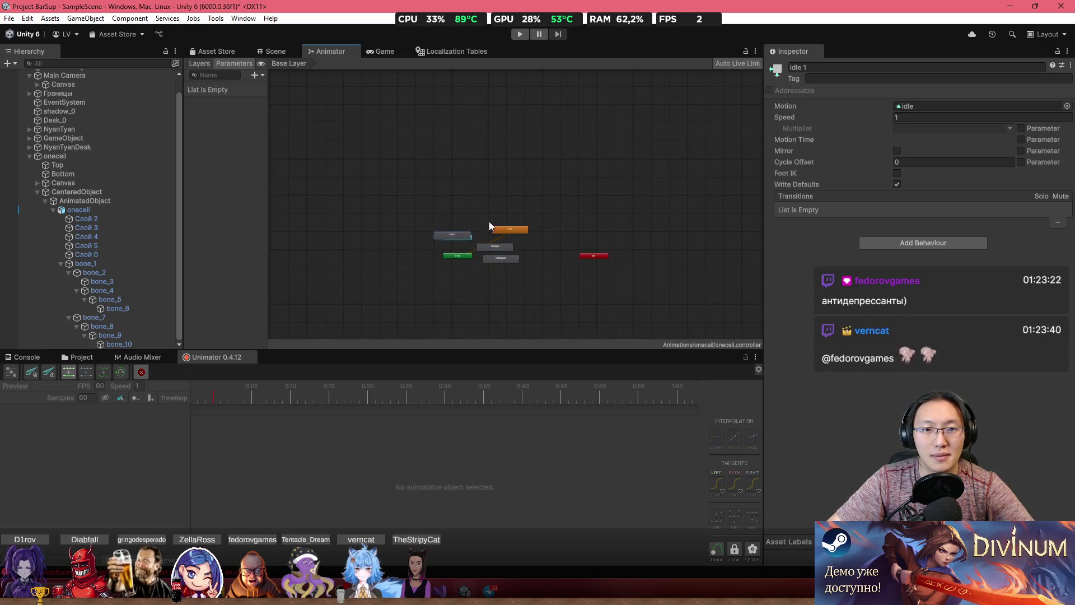
{"action": "scroll", "coordinate": [489, 226], "scroll_direction": "up", "scroll_amount": 3}
Rearrange the idle, idle 0, IdleSpec and IdleSpec2 nodes in the graph
{"action": "left_click", "coordinate": [643, 283]}
{"action": "scroll", "coordinate": [643, 283], "scroll_direction": "up", "scroll_amount": 1}
{"action": "mouse_move", "coordinate": [475, 217]}
{"action": "left_mouse_down"}
{"action": "mouse_move", "coordinate": [628, 268]}
{"action": "mouse_move", "coordinate": [661, 152]}
{"action": "left_mouse_up"}
{"action": "left_click_drag", "start_coordinate": [509, 216], "coordinate": [564, 264]}
{"action": "left_click_drag", "start_coordinate": [441, 285], "coordinate": [472, 235]}
{"action": "left_click_drag", "start_coordinate": [564, 265], "coordinate": [625, 283]}
{"action": "left_click_drag", "start_coordinate": [532, 144], "coordinate": [483, 127]}
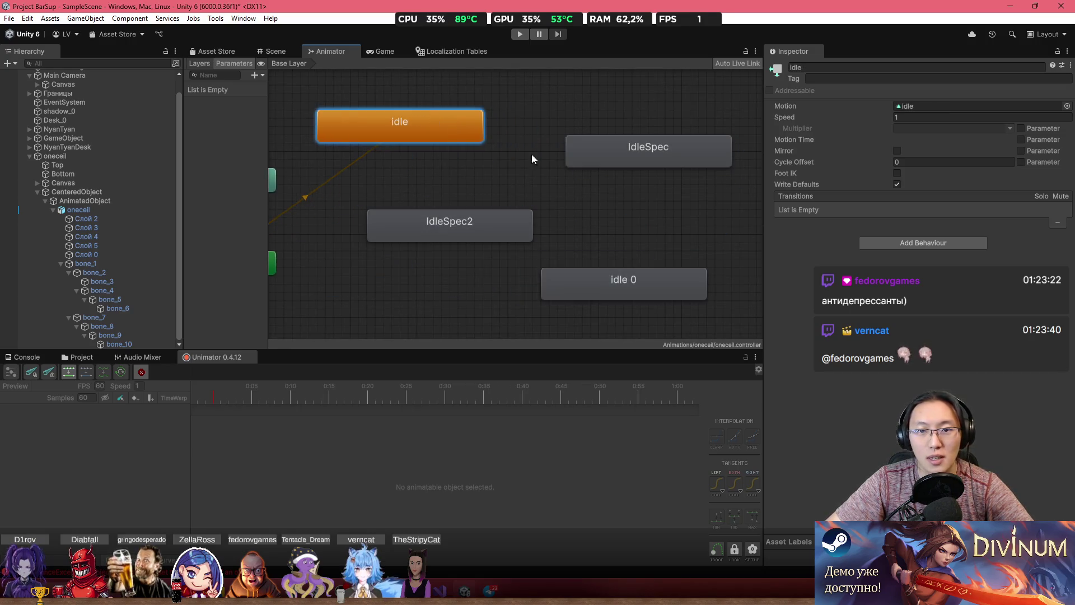
{"action": "left_click", "coordinate": [568, 160]}
{"action": "left_click", "coordinate": [560, 271]}
{"action": "left_click_drag", "start_coordinate": [456, 237], "coordinate": [423, 237]}
{"action": "left_click_drag", "start_coordinate": [601, 280], "coordinate": [643, 272]}
{"action": "left_click", "coordinate": [643, 247]}
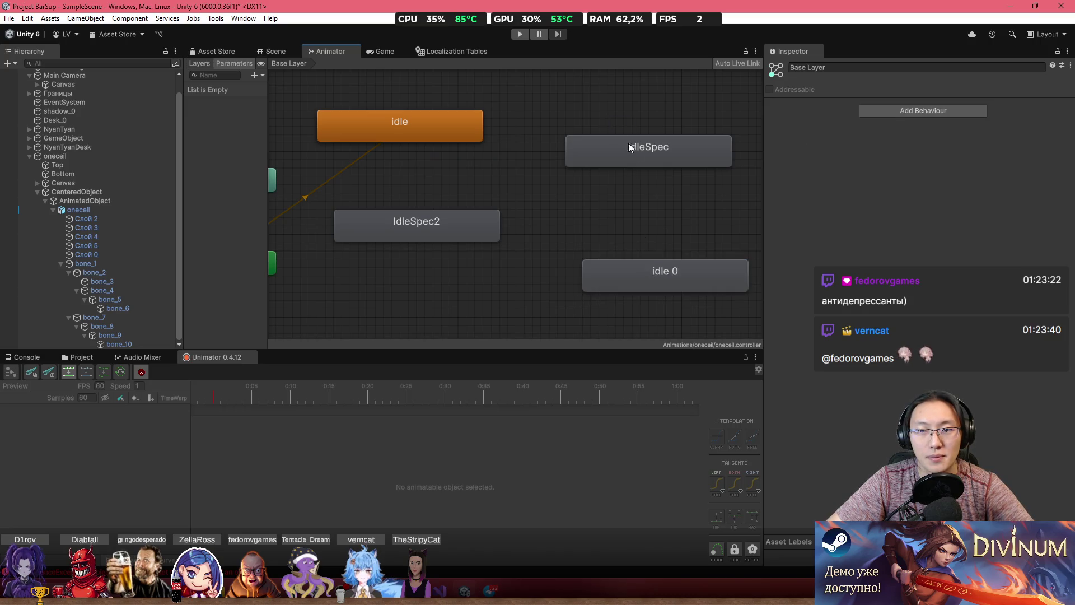
{"action": "mouse_move", "coordinate": [629, 143]}
{"action": "left_mouse_down"}
{"action": "mouse_move", "coordinate": [628, 127]}
{"action": "mouse_move", "coordinate": [617, 187]}
{"action": "left_mouse_up"}
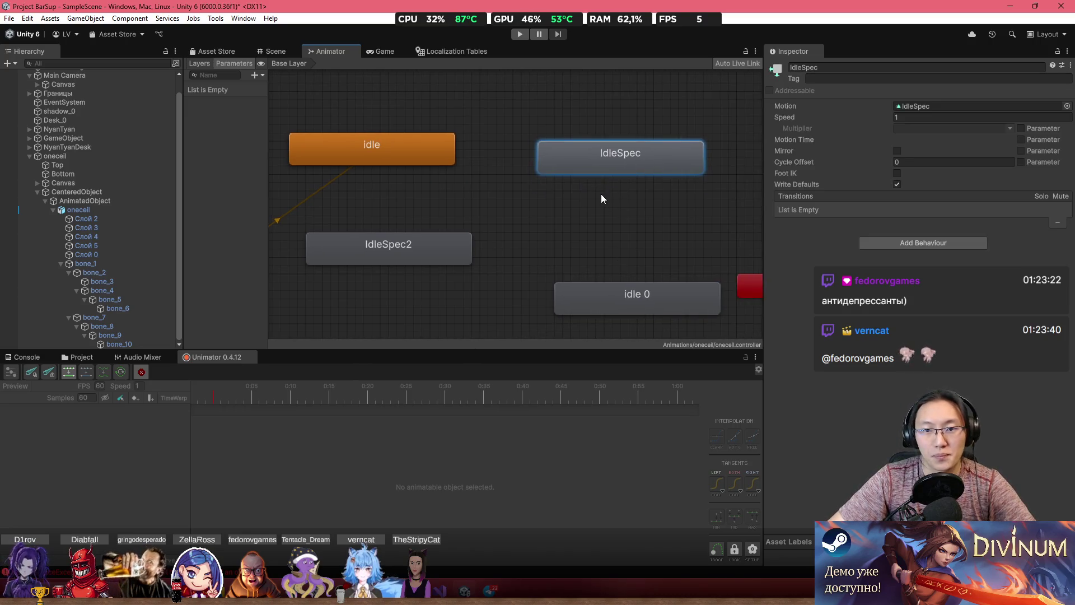
{"action": "left_click_drag", "start_coordinate": [604, 295], "coordinate": [645, 295]}
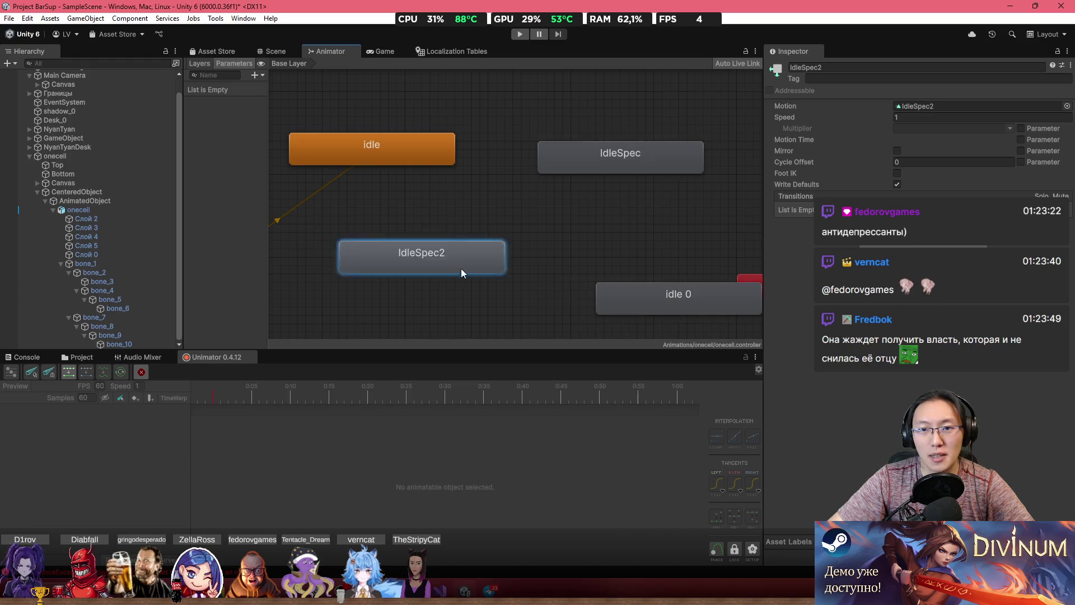
{"action": "left_click_drag", "start_coordinate": [461, 267], "coordinate": [577, 309]}
Duplicate the IdleSpec state and reposition IdleSpec2 and idle 1
{"action": "left_click", "coordinate": [638, 164]}
{"action": "key", "text": "ctrl+d"}
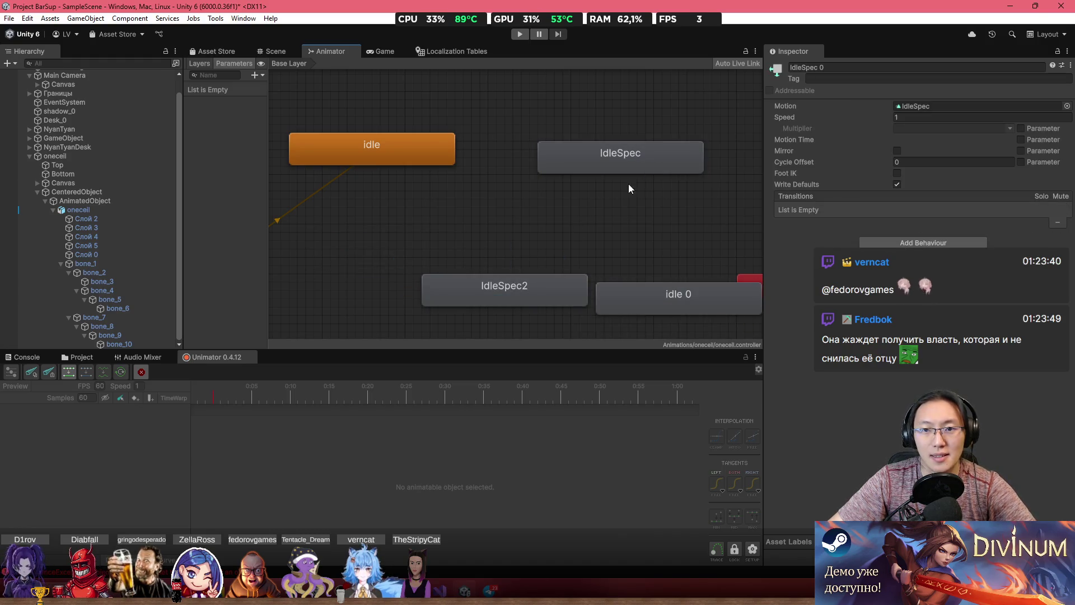
{"action": "scroll", "coordinate": [599, 201], "scroll_direction": "down", "scroll_amount": 5}
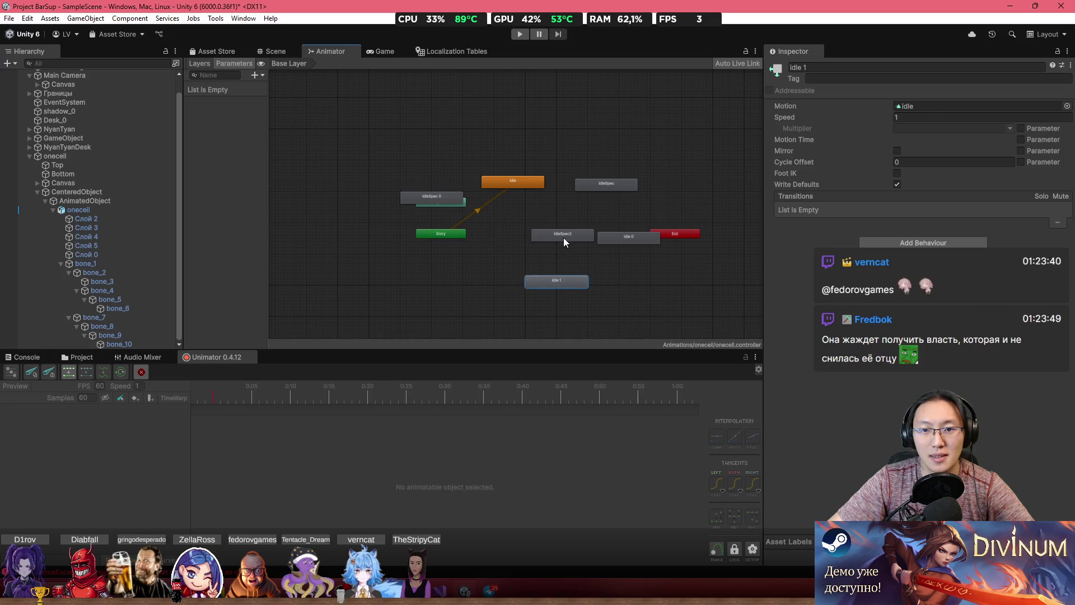
{"action": "left_click_drag", "start_coordinate": [563, 242], "coordinate": [536, 229]}
{"action": "left_click_drag", "start_coordinate": [551, 281], "coordinate": [499, 249]}
{"action": "left_click", "coordinate": [552, 222]}
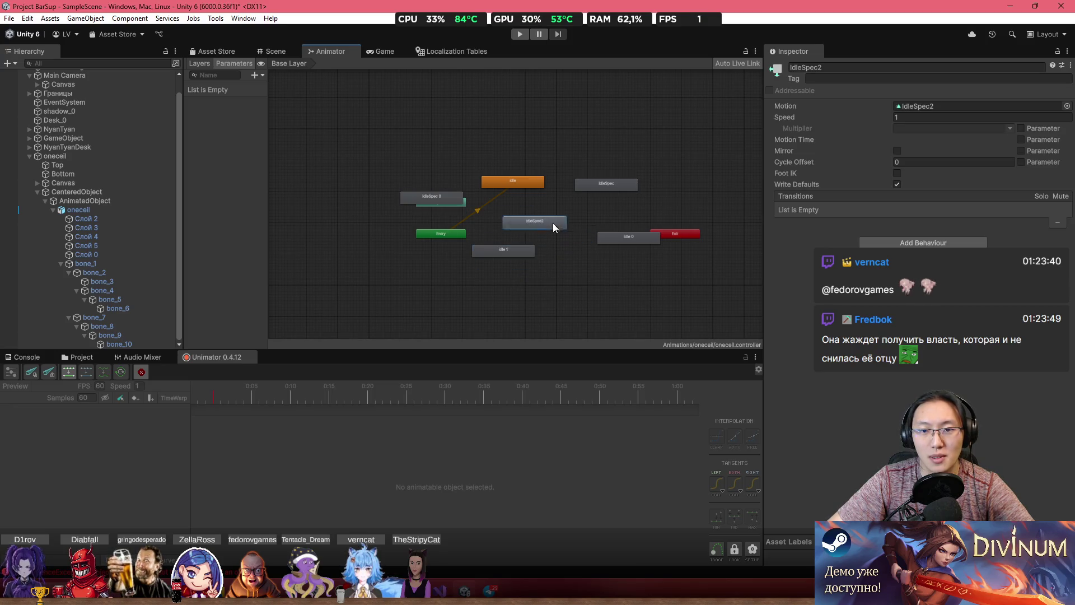
{"action": "mouse_move", "coordinate": [553, 223]}
{"action": "left_mouse_down"}
{"action": "mouse_move", "coordinate": [572, 251]}
{"action": "mouse_move", "coordinate": [496, 219]}
{"action": "mouse_move", "coordinate": [419, 166]}
{"action": "left_mouse_up"}
Move the Any State and Entry nodes upward and nudge IdleSpec 0 left
{"action": "left_click", "coordinate": [502, 213]}
{"action": "left_click", "coordinate": [427, 196]}
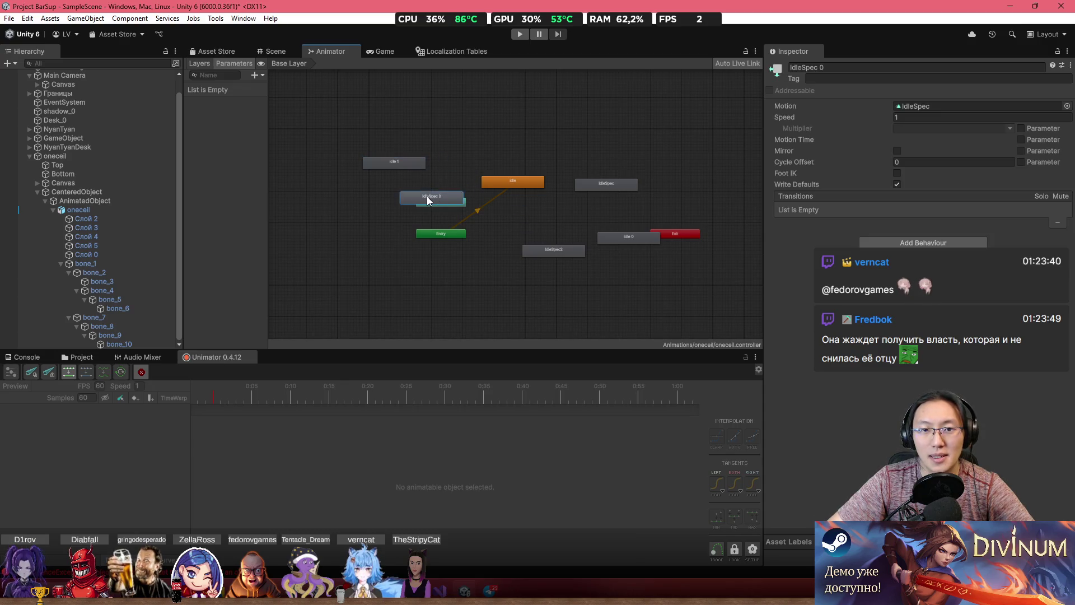
{"action": "left_click_drag", "start_coordinate": [499, 222], "coordinate": [419, 126]}
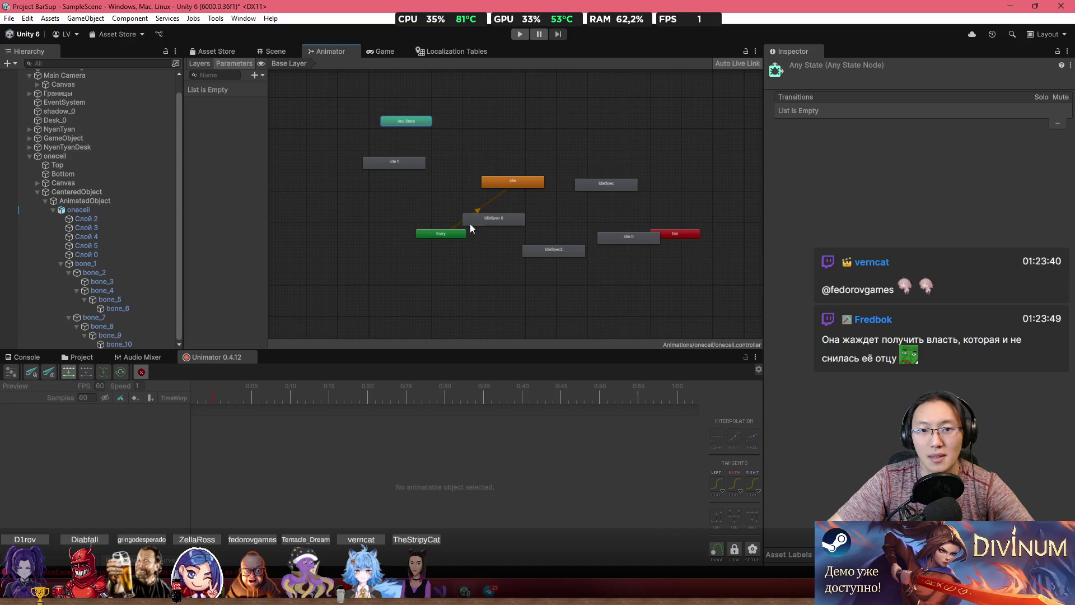
{"action": "left_click", "coordinate": [444, 235]}
{"action": "left_click_drag", "start_coordinate": [444, 235], "coordinate": [471, 107]}
{"action": "scroll", "coordinate": [548, 205], "scroll_direction": "up", "scroll_amount": 3}
{"action": "left_click_drag", "start_coordinate": [423, 180], "coordinate": [413, 182]}
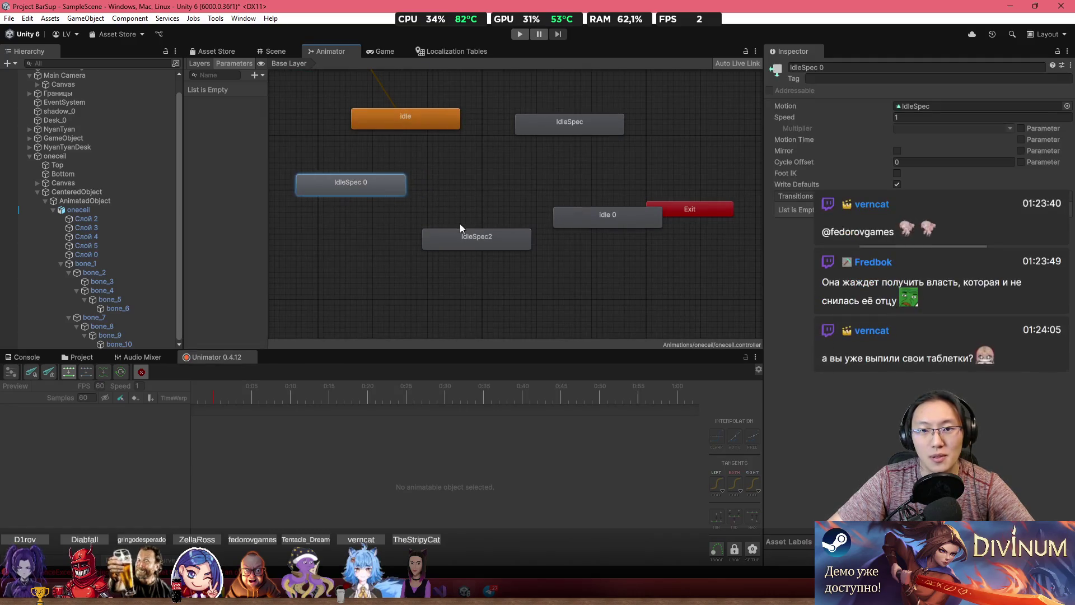
{"action": "left_click", "coordinate": [470, 236]}
Add transitions linking idle to IdleSpec, IdleSpec to idle 0, and idle 0 to IdleSpec2
{"action": "right_click", "coordinate": [429, 120]}
{"action": "left_click", "coordinate": [448, 122]}
{"action": "left_click", "coordinate": [540, 123]}
{"action": "right_click", "coordinate": [540, 123]}
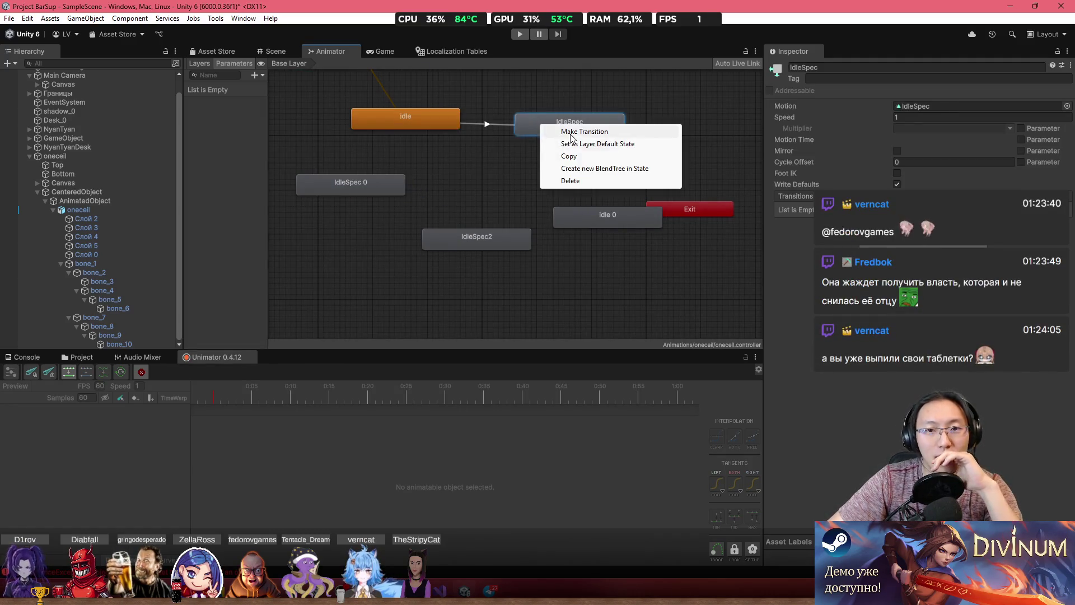
{"action": "left_click", "coordinate": [559, 129]}
{"action": "left_click", "coordinate": [595, 207]}
{"action": "right_click", "coordinate": [594, 212]}
{"action": "left_click", "coordinate": [616, 219]}
{"action": "left_click", "coordinate": [483, 243]}
Link IdleSpec2 to IdleSpec 0, then IdleSpec 0 back to idle to close the loop
{"action": "right_click", "coordinate": [482, 243]}
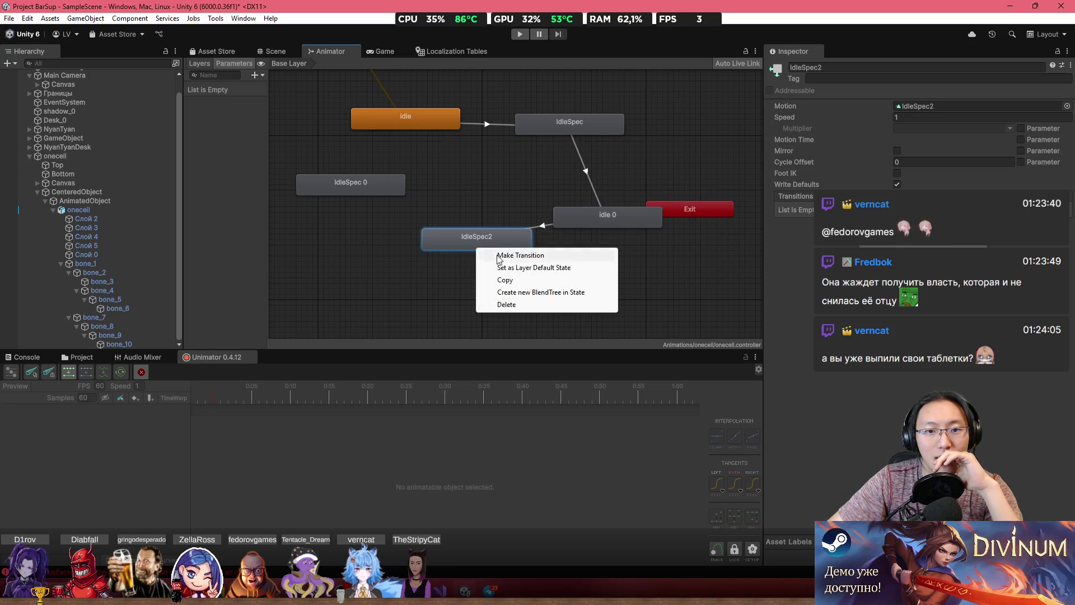
{"action": "left_click", "coordinate": [498, 249]}
{"action": "right_click", "coordinate": [384, 191]}
{"action": "right_click", "coordinate": [473, 240]}
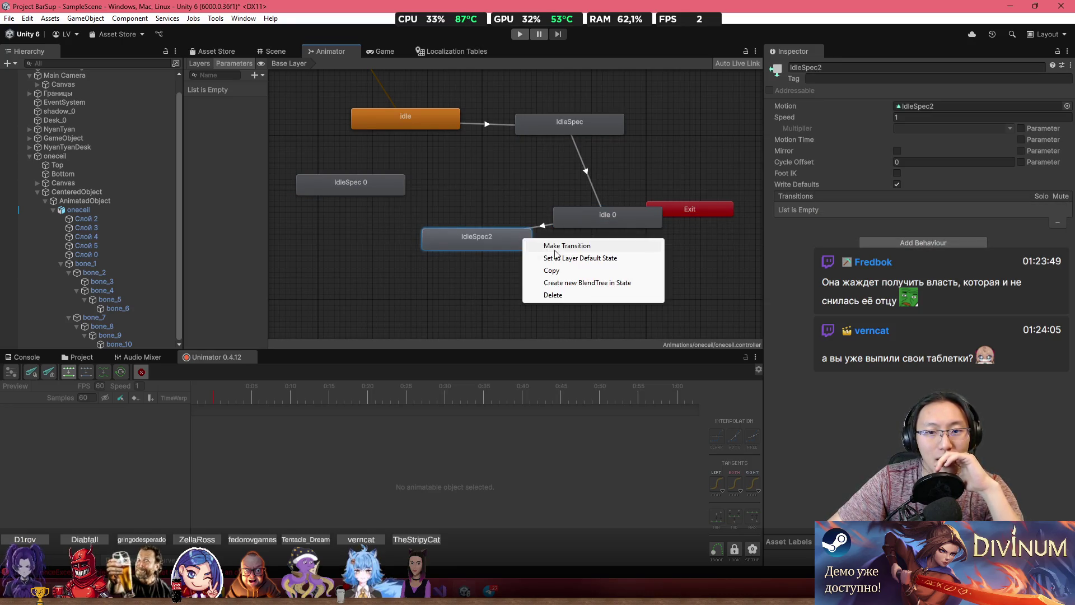
{"action": "left_click", "coordinate": [490, 245]}
{"action": "left_click", "coordinate": [378, 180]}
{"action": "right_click", "coordinate": [378, 182]}
{"action": "left_click", "coordinate": [412, 102]}
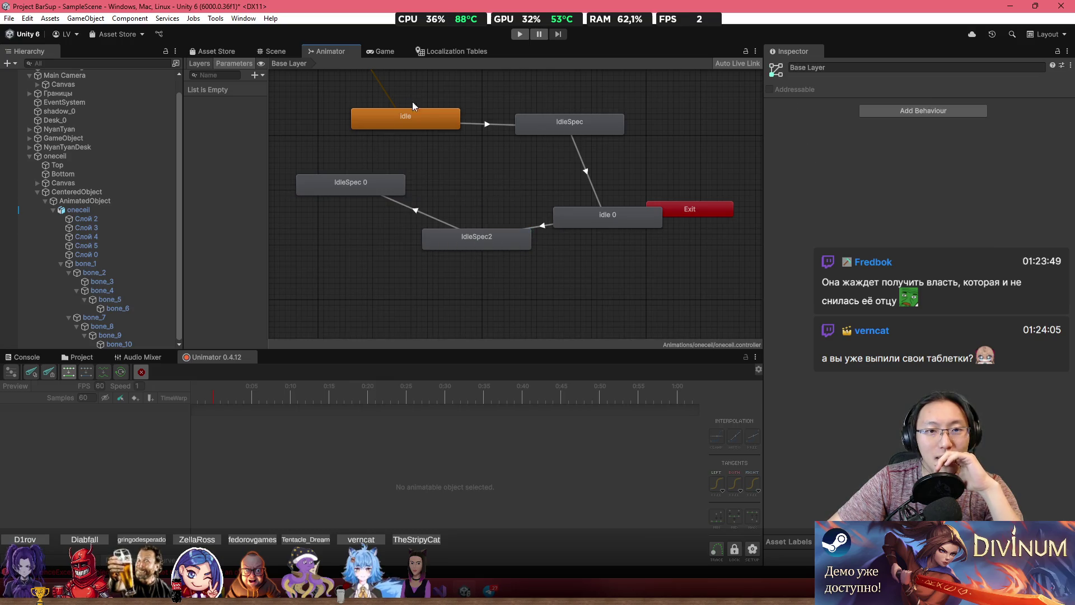
{"action": "right_click", "coordinate": [394, 187]}
{"action": "left_click", "coordinate": [417, 192]}
{"action": "left_click", "coordinate": [438, 115]}
{"action": "scroll", "coordinate": [438, 115], "scroll_direction": "up", "scroll_amount": 5}
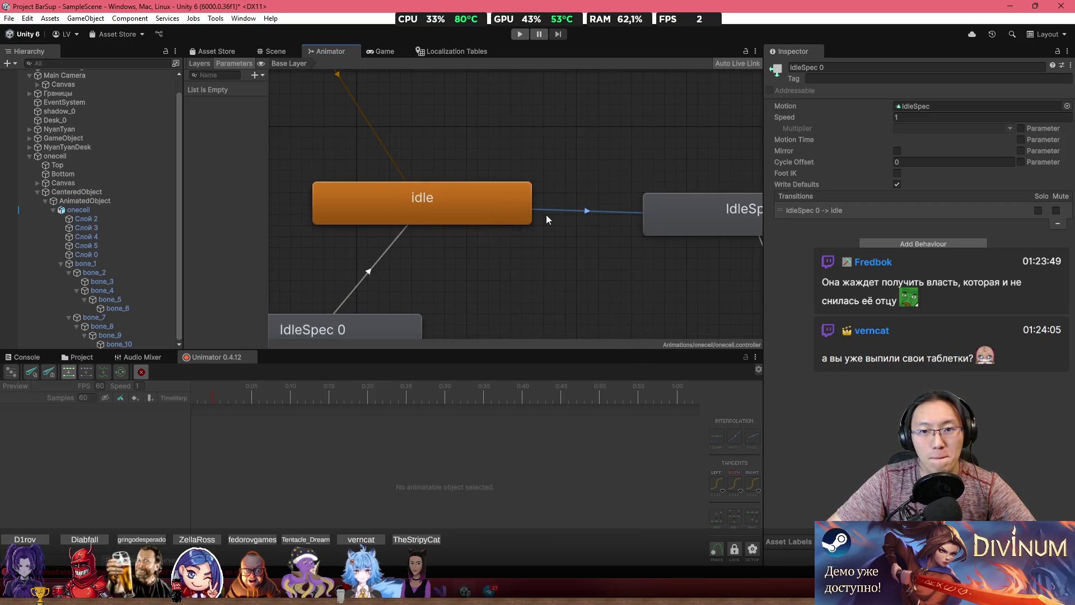
Set Exit Time 5 on the idle→IdleSpec and IdleSpec→idle 0 transitions
{"action": "left_click", "coordinate": [546, 215]}
{"action": "left_click", "coordinate": [926, 206]}
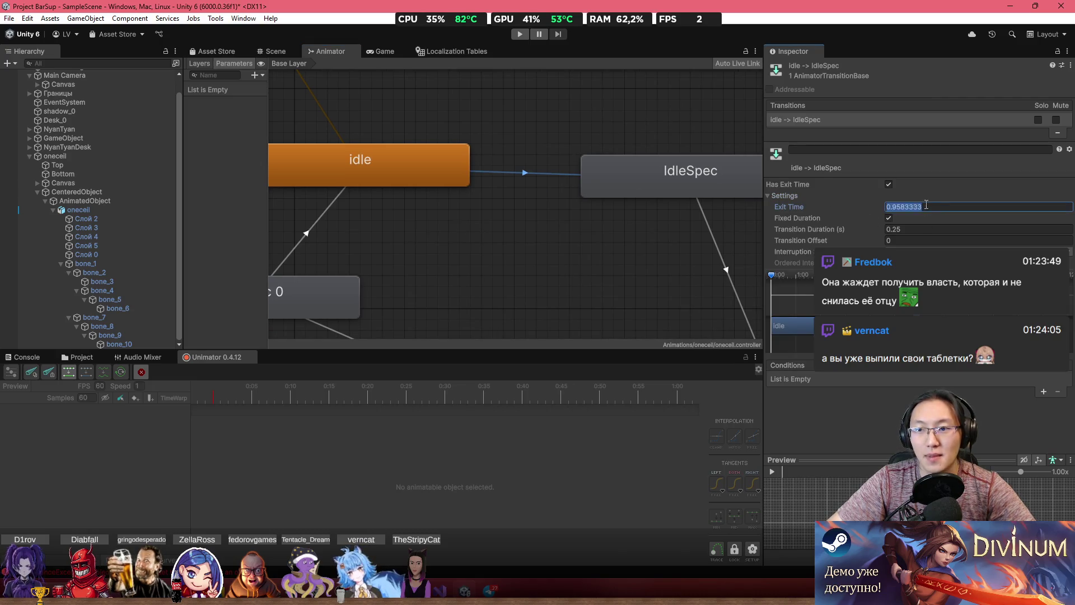
{"action": "type", "text": "5"}
{"action": "scroll", "coordinate": [543, 196], "scroll_direction": "down", "scroll_amount": 5}
{"action": "scroll", "coordinate": [572, 224], "scroll_direction": "up", "scroll_amount": 4}
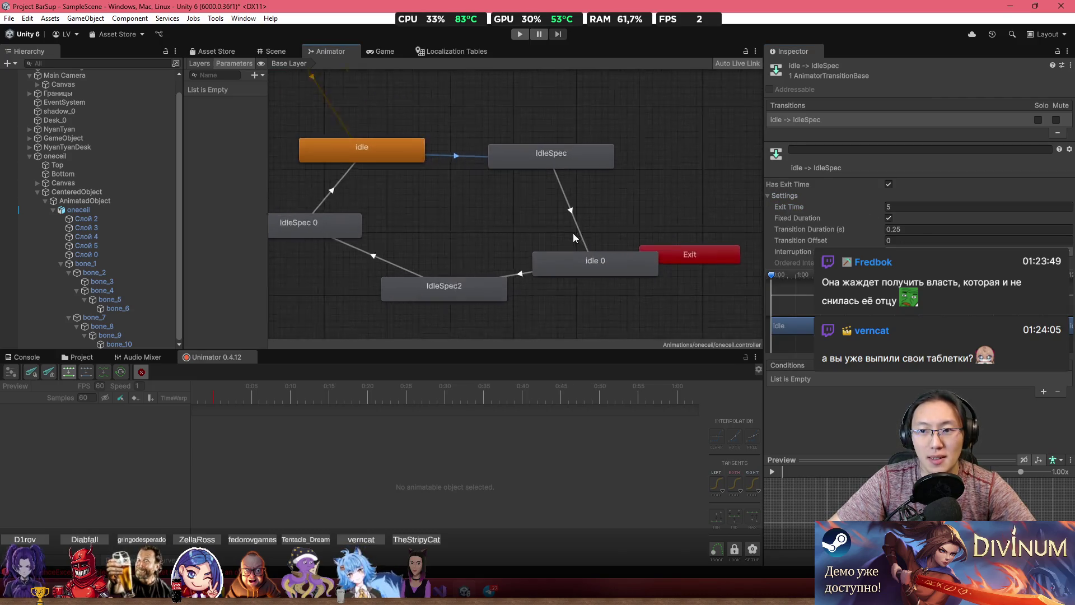
{"action": "left_click", "coordinate": [574, 207]}
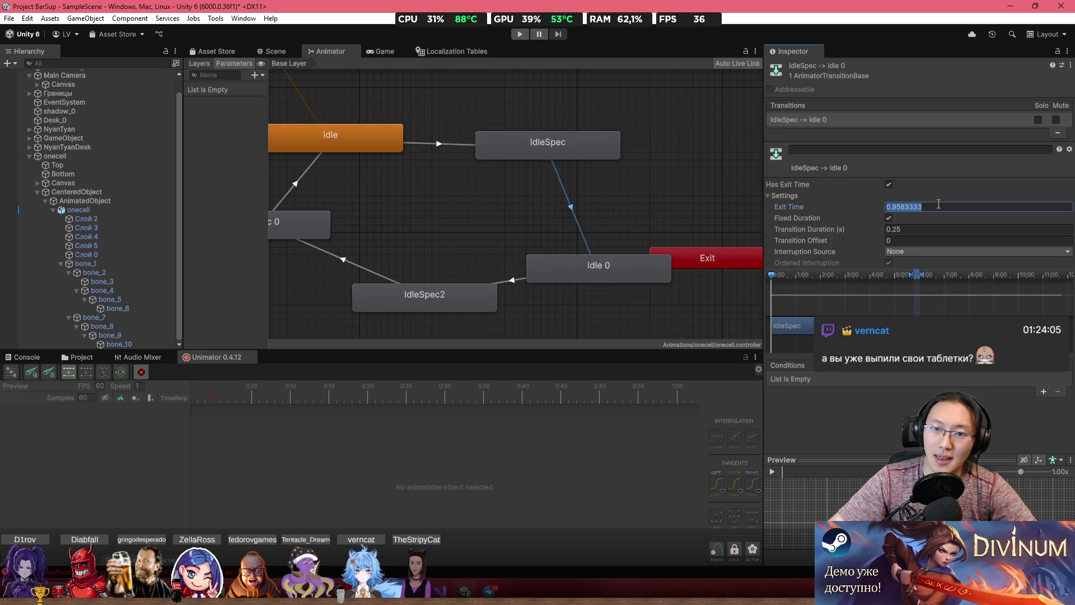
{"action": "type", "text": "5"}
Check the remaining transitions, edit IdleSpec 0→idle's Exit Time, and place idle 1 beside IdleSpec2
{"action": "left_click", "coordinate": [516, 282]}
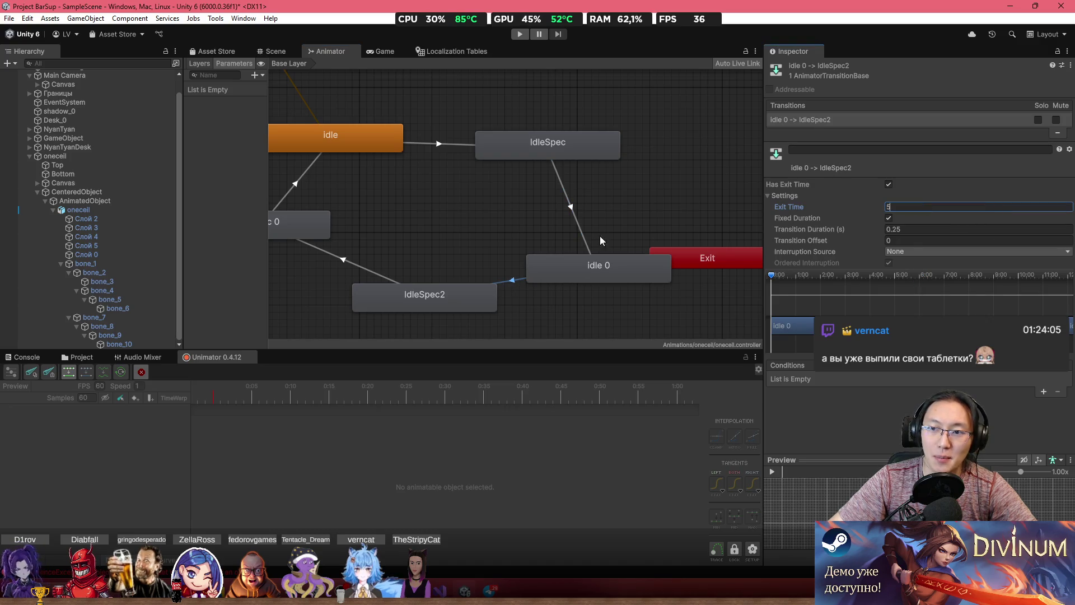
{"action": "left_click", "coordinate": [376, 267]}
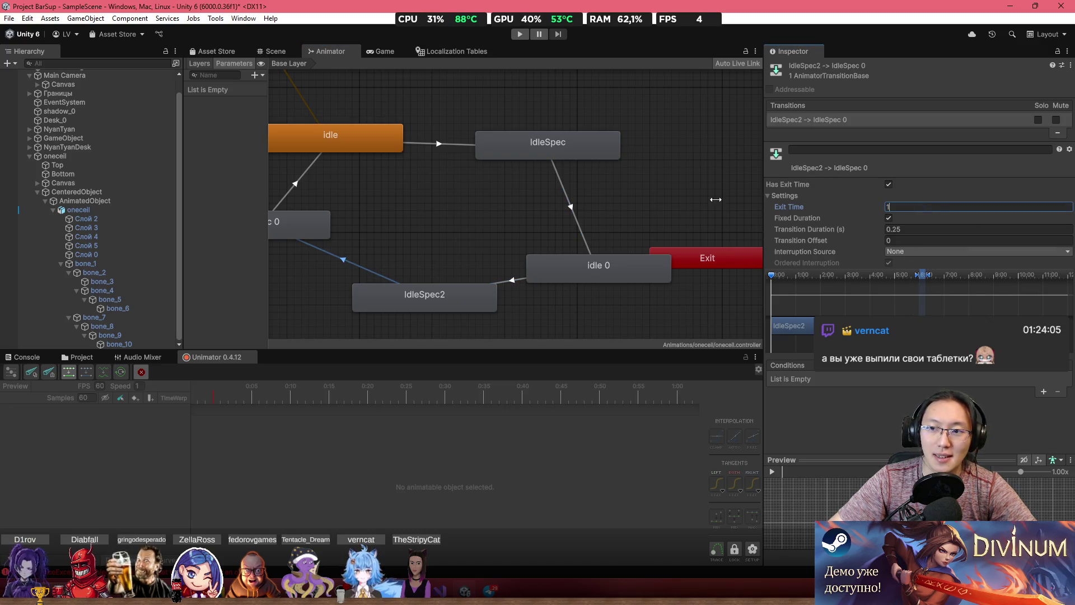
{"action": "left_click_drag", "start_coordinate": [393, 208], "coordinate": [527, 209]}
{"action": "left_click", "coordinate": [466, 199]}
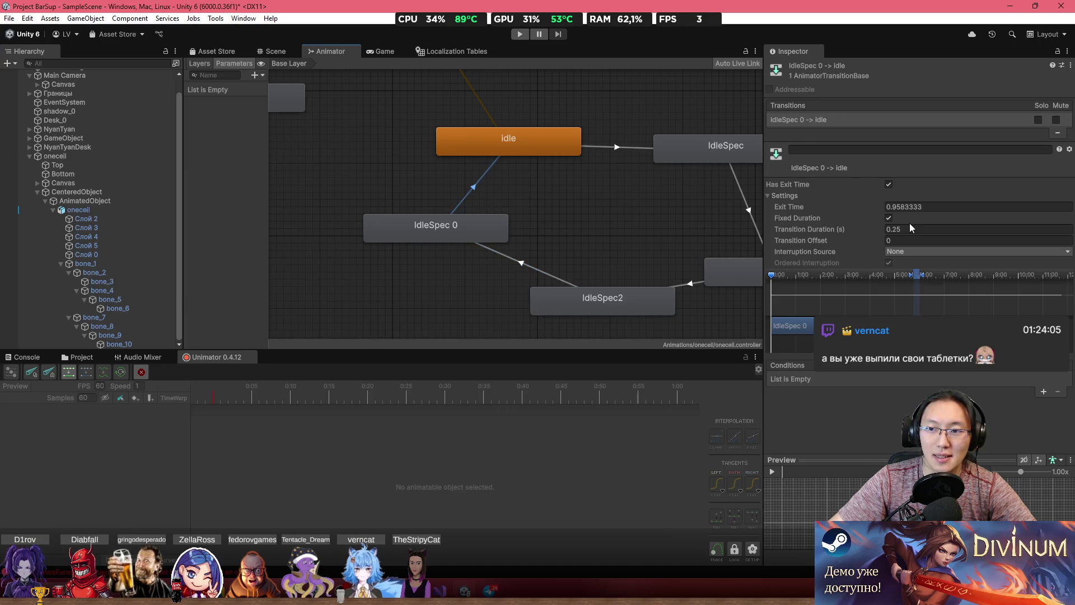
{"action": "left_click", "coordinate": [933, 206]}
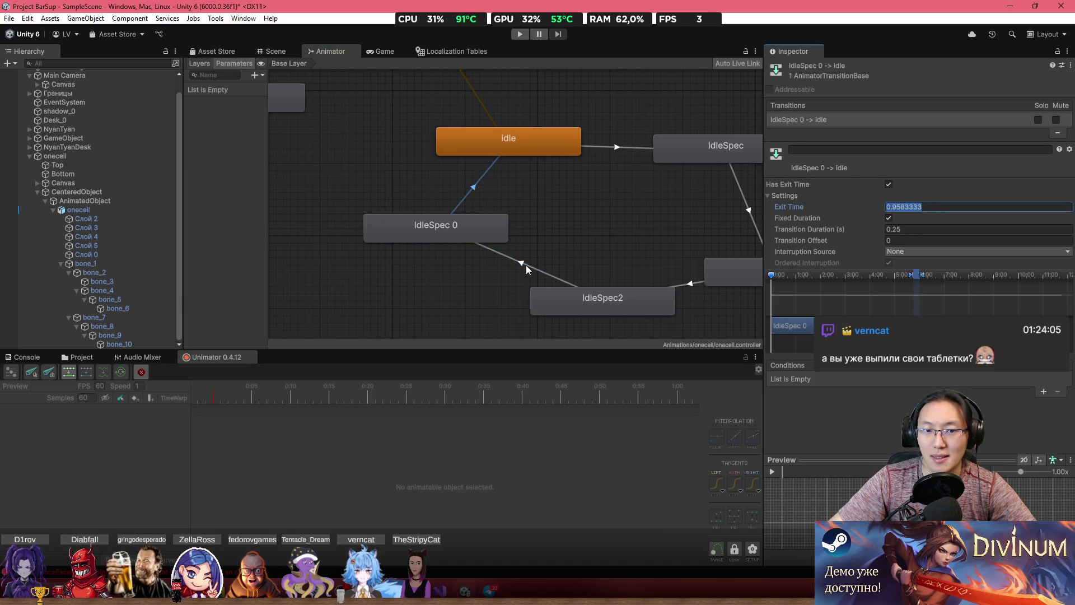
{"action": "scroll", "coordinate": [603, 265], "scroll_direction": "down", "scroll_amount": 3}
{"action": "mouse_move", "coordinate": [387, 165]}
{"action": "left_mouse_down"}
{"action": "mouse_move", "coordinate": [511, 298]}
{"action": "mouse_move", "coordinate": [508, 281]}
{"action": "left_mouse_up"}
{"action": "left_click", "coordinate": [587, 284]}
Add a transition from IdleSpec2 to idle 1 and select it
{"action": "right_click", "coordinate": [587, 284]}
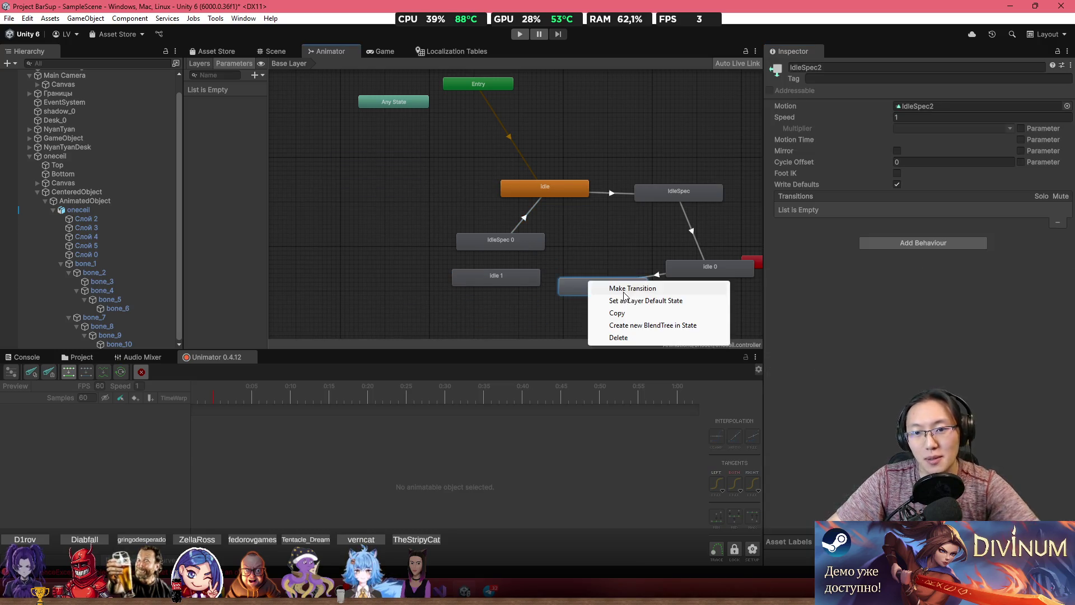
{"action": "left_click", "coordinate": [603, 283]}
{"action": "left_click", "coordinate": [529, 278]}
{"action": "left_click", "coordinate": [655, 276]}
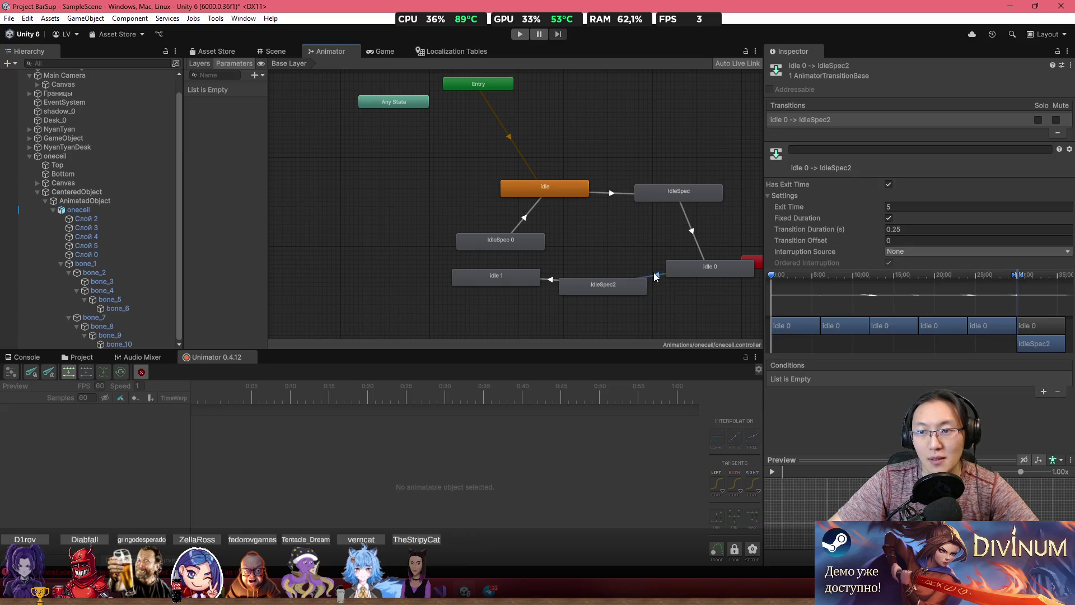
{"action": "left_click", "coordinate": [559, 278]}
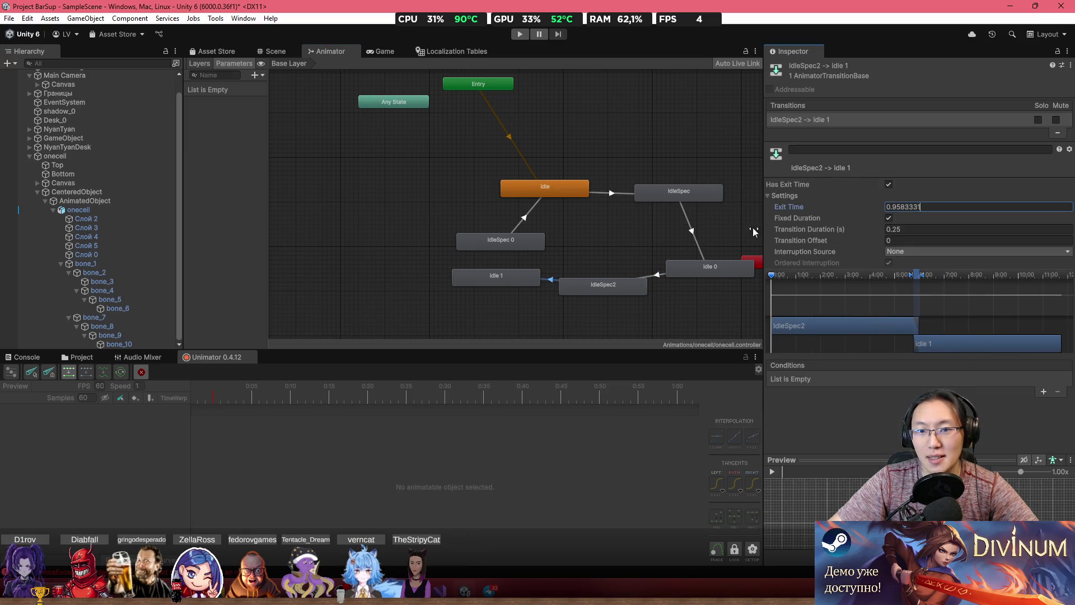
Add an idle 1 → IdleSpec 0 transition with Exit Time 5
{"action": "right_click", "coordinate": [525, 278]}
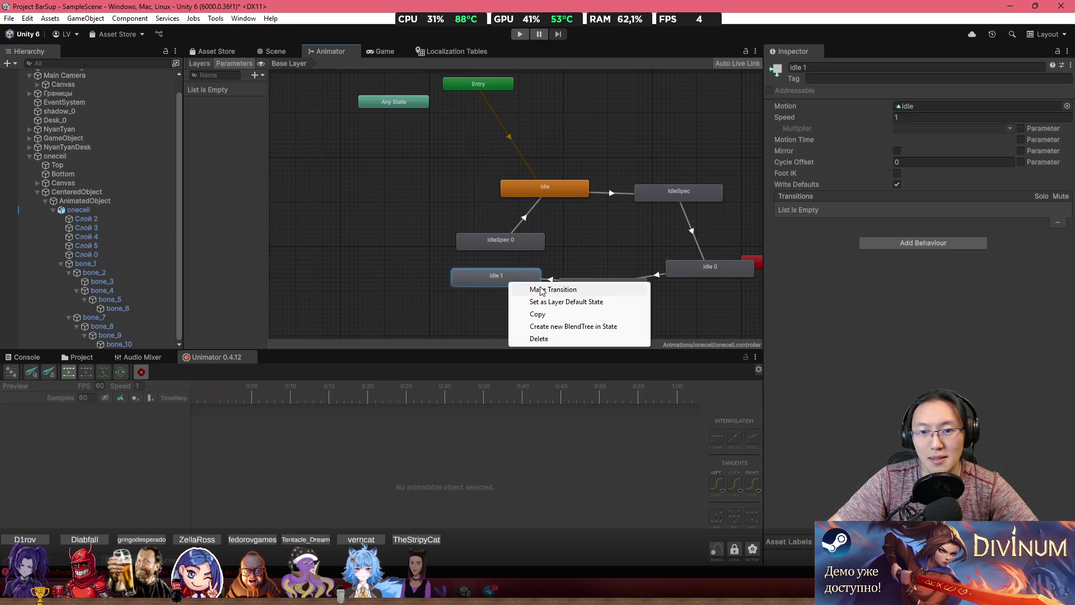
{"action": "left_click", "coordinate": [538, 288]}
{"action": "left_click", "coordinate": [518, 244]}
{"action": "left_click_drag", "start_coordinate": [519, 244], "coordinate": [461, 224]}
{"action": "left_click", "coordinate": [480, 264]}
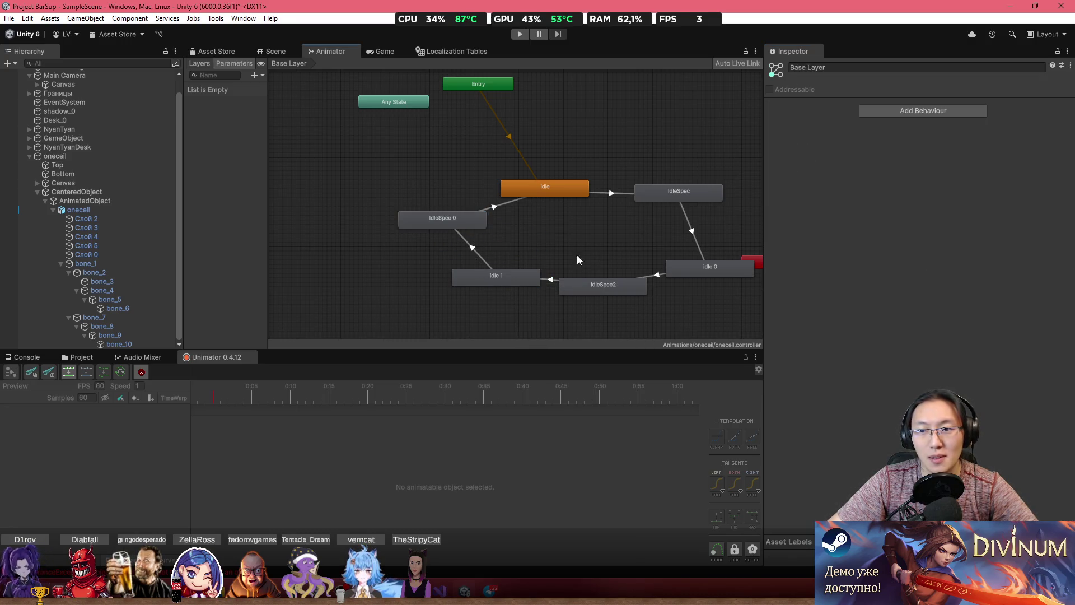
{"action": "left_click", "coordinate": [924, 206]}
{"action": "type", "text": "5"}
{"action": "key", "text": "ctrl+z"}
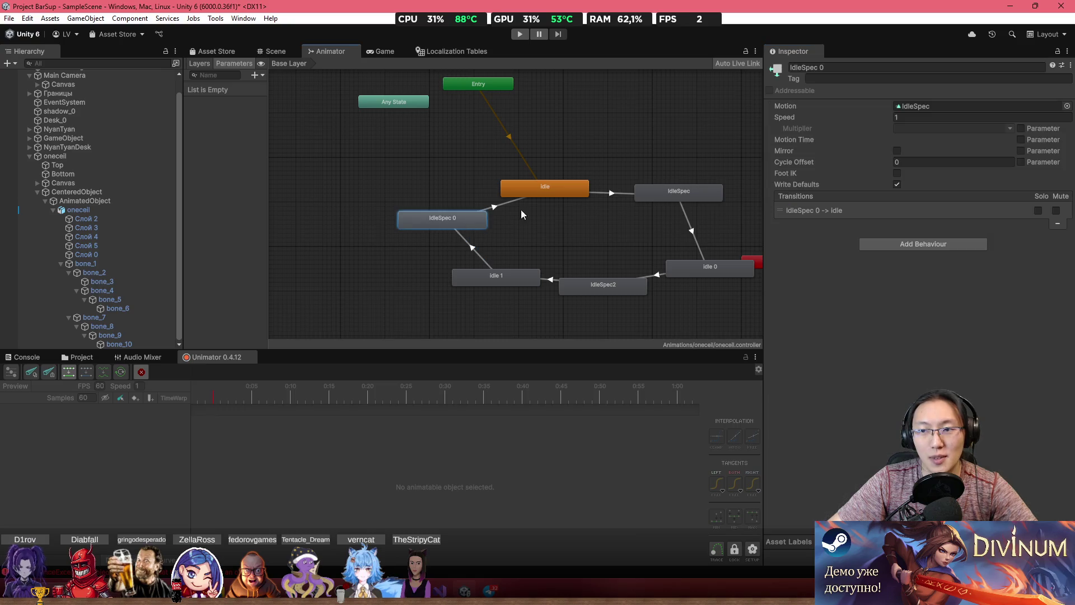
Set the IdleSpec 0 → idle transition's Exit Time to 1
{"action": "left_click", "coordinate": [513, 201]}
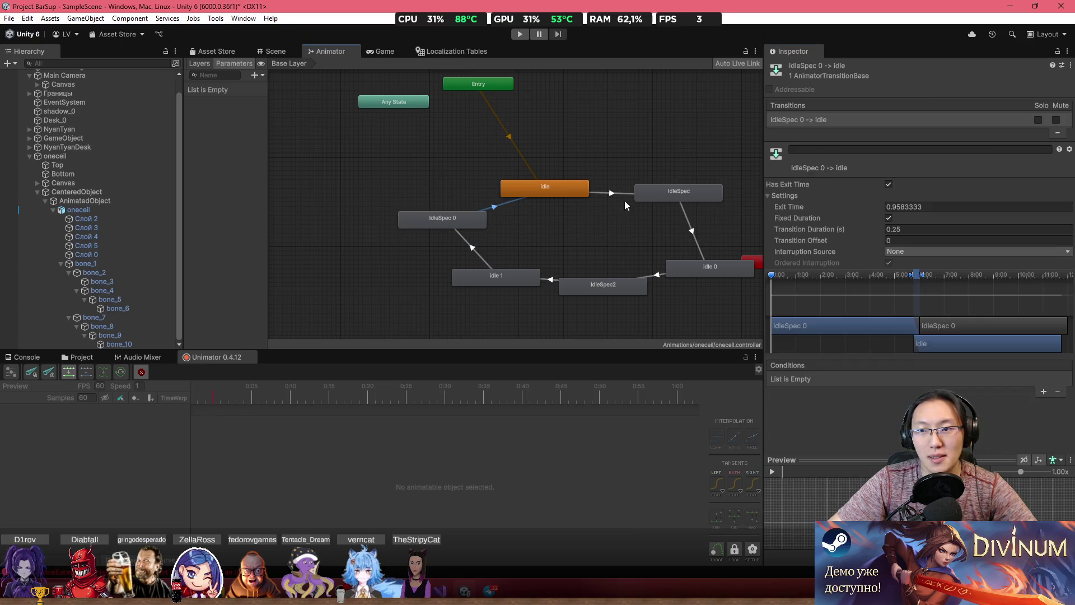
{"action": "left_click", "coordinate": [929, 207]}
{"action": "type", "text": "1"}
{"action": "left_click", "coordinate": [444, 99]}
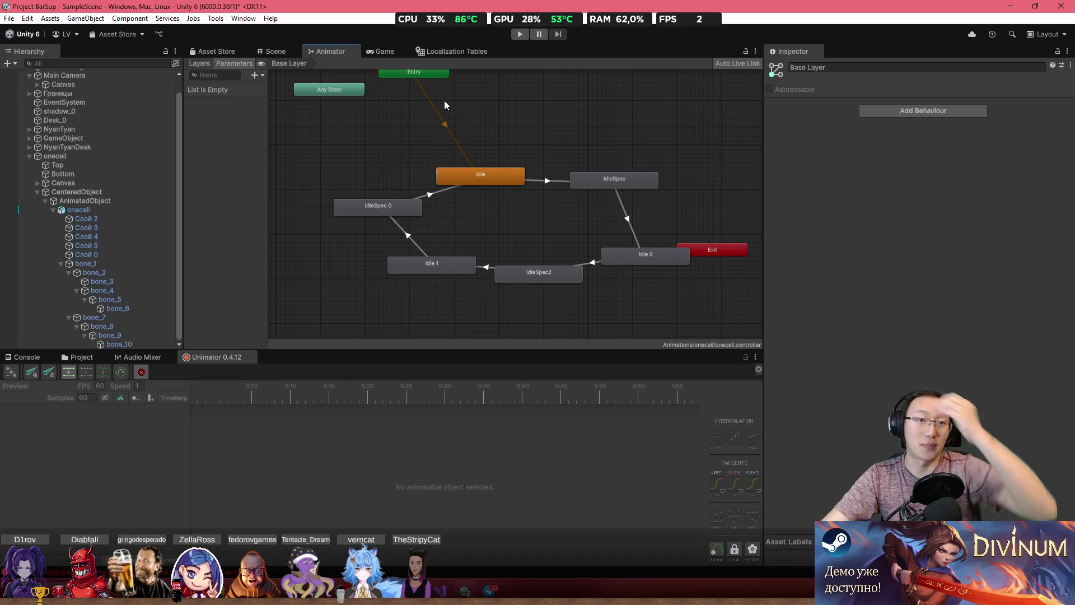
{"action": "scroll", "coordinate": [572, 183], "scroll_direction": "down", "scroll_amount": 3}
{"action": "scroll", "coordinate": [580, 179], "scroll_direction": "up", "scroll_amount": 2}
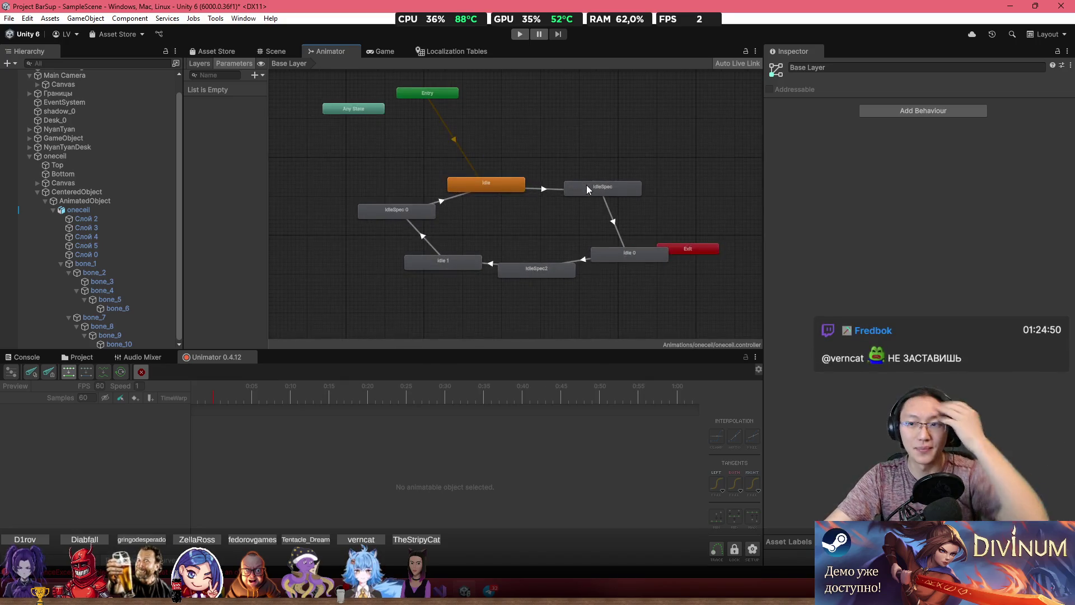
{"action": "scroll", "coordinate": [593, 180], "scroll_direction": "down", "scroll_amount": 2}
{"action": "scroll", "coordinate": [593, 179], "scroll_direction": "up", "scroll_amount": 4}
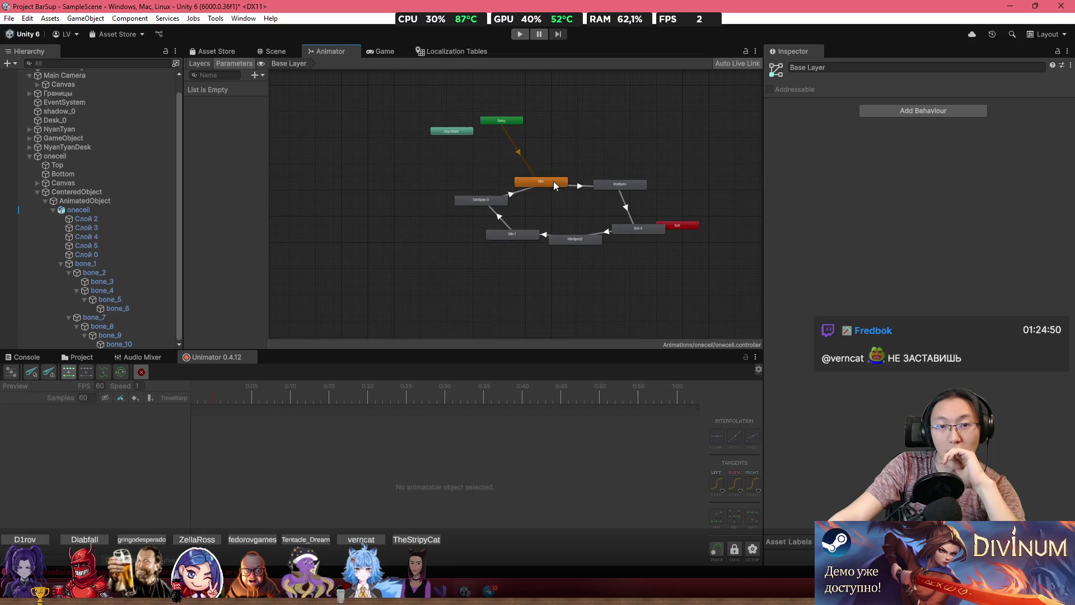
Enter Play mode, scale the Game view to 1.4x, and show onecell's Animator graph
{"action": "left_click", "coordinate": [275, 51]}
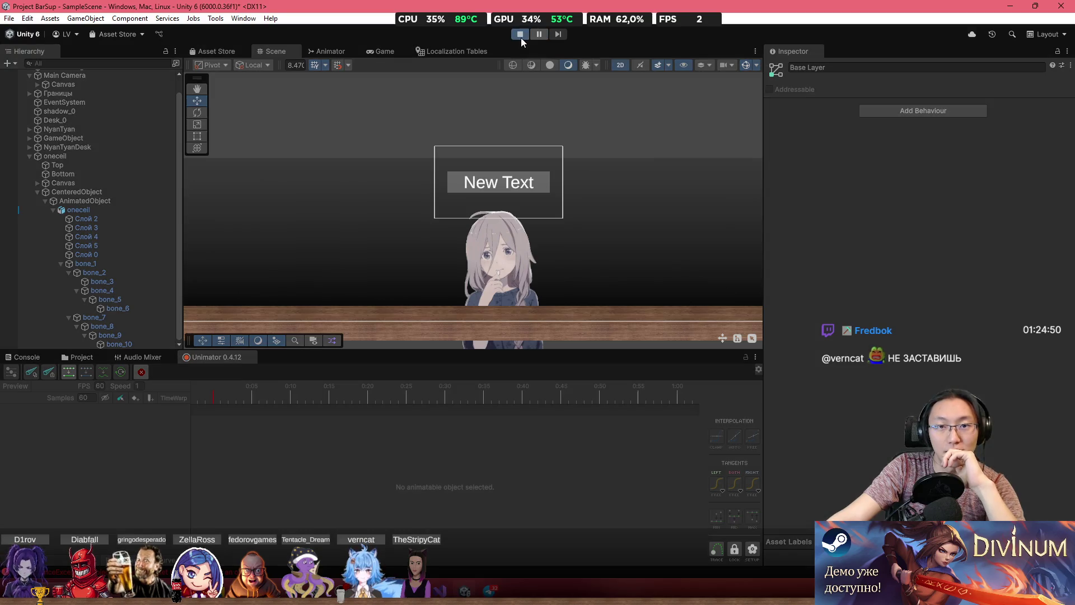
{"action": "left_click", "coordinate": [520, 35]}
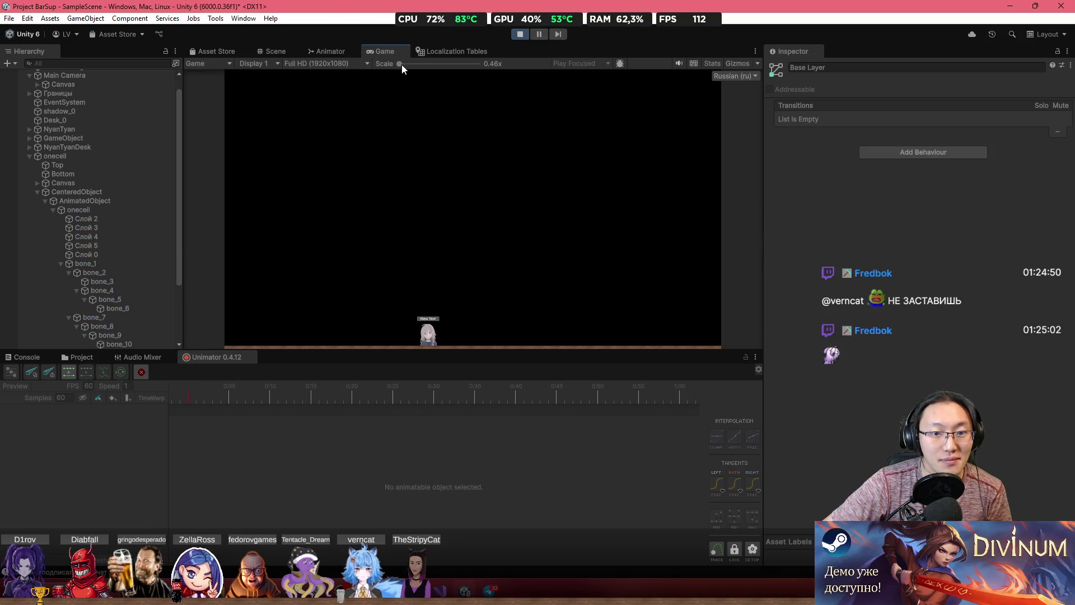
{"action": "left_click_drag", "start_coordinate": [402, 65], "coordinate": [435, 66]}
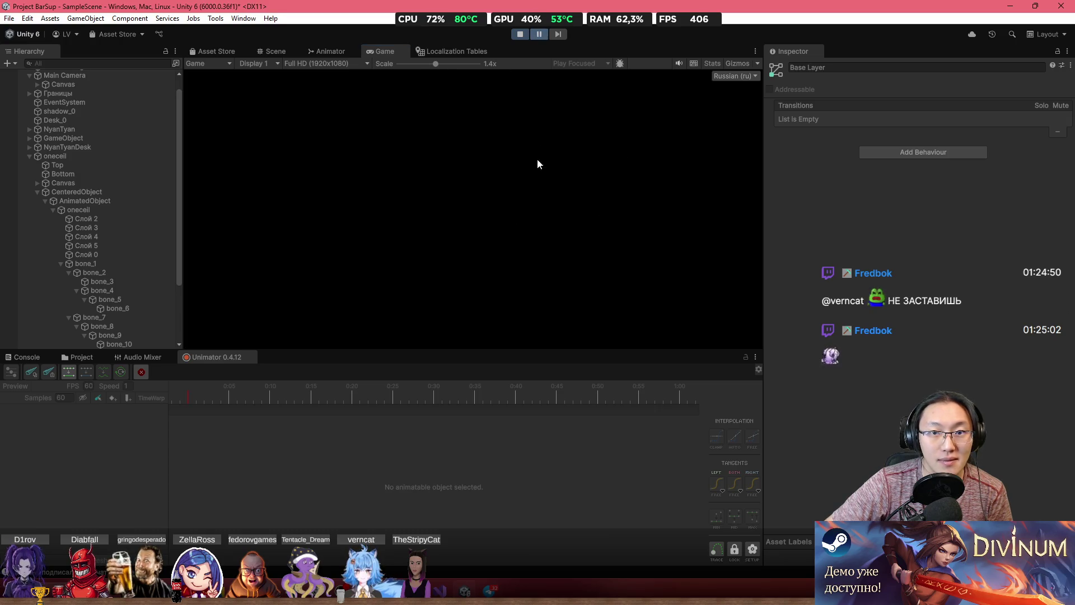
{"action": "key", "text": "ctrl+1"}
{"action": "left_click", "coordinate": [381, 52]}
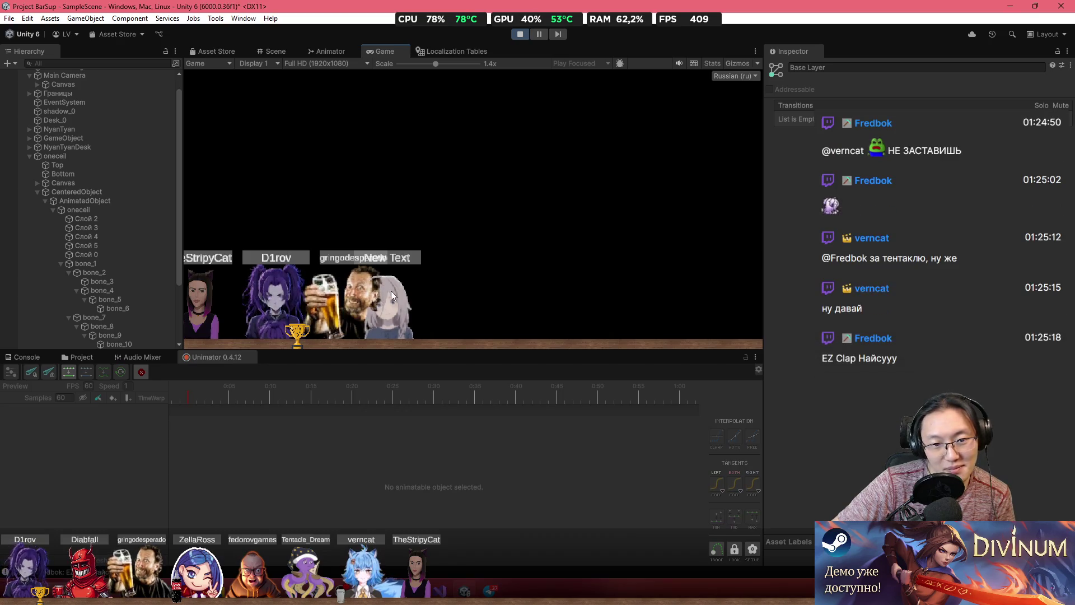
{"action": "left_click", "coordinate": [100, 210]}
{"action": "left_click", "coordinate": [335, 52]}
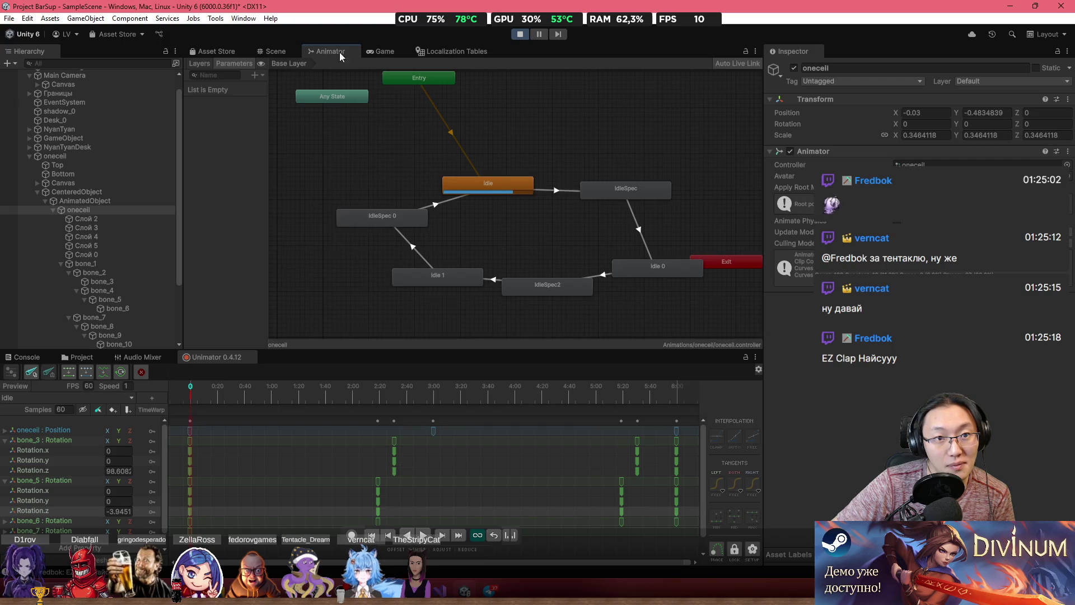
Stop Play mode, select the parent onecell object, and show the Project browser
{"action": "left_click", "coordinate": [392, 50]}
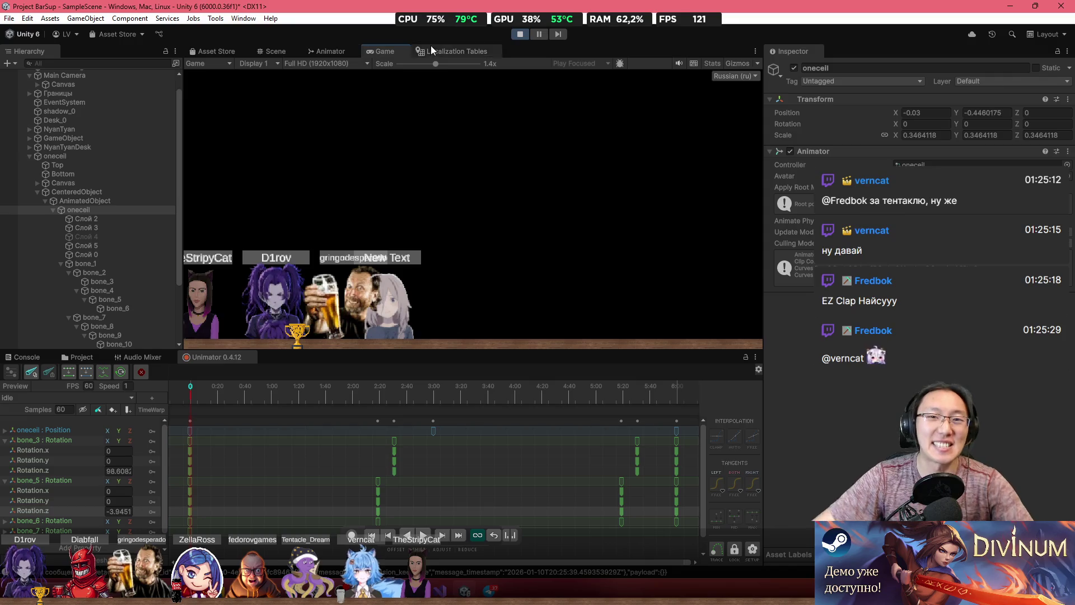
{"action": "left_click", "coordinate": [330, 51]}
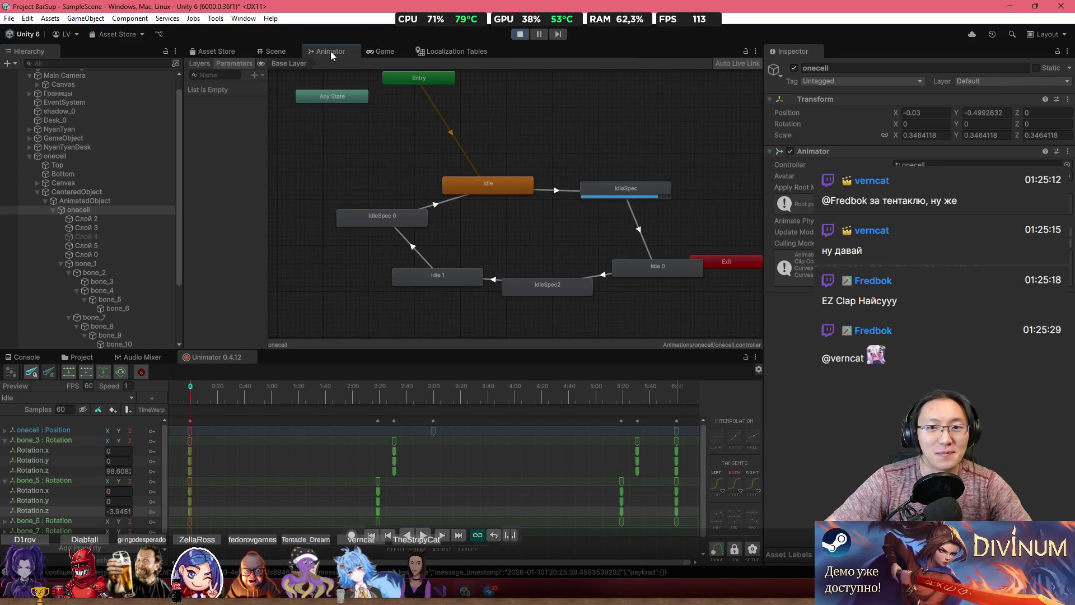
{"action": "left_click", "coordinate": [518, 34]}
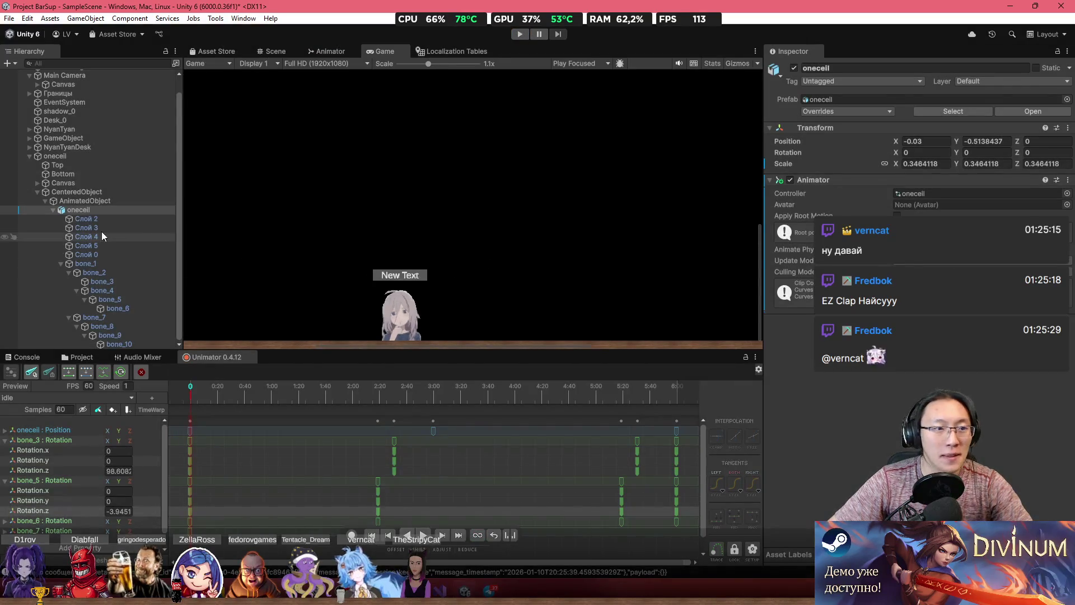
{"action": "left_click", "coordinate": [56, 156]}
{"action": "left_click", "coordinate": [98, 358]}
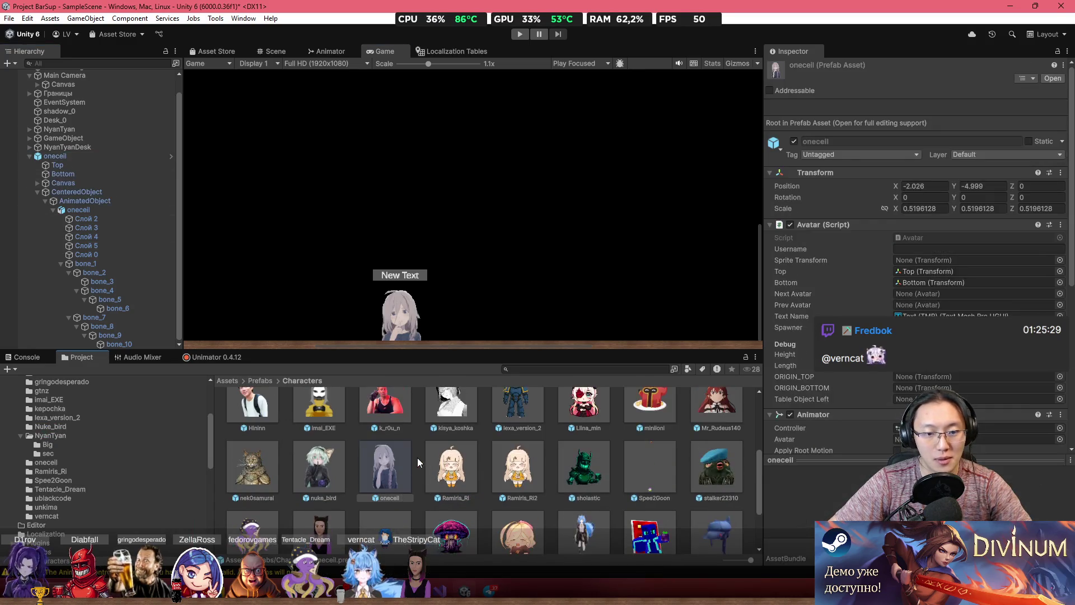
Mark the onecell prefab Addressable with the address 'onecell'
{"action": "left_click", "coordinate": [828, 95]}
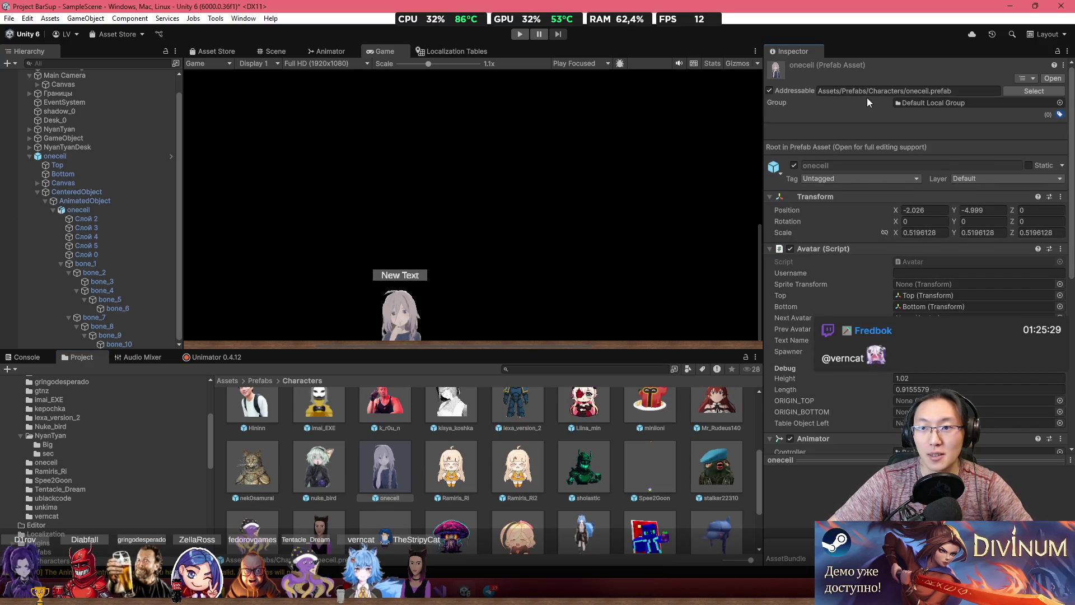
{"action": "type", "text": "onecell"}
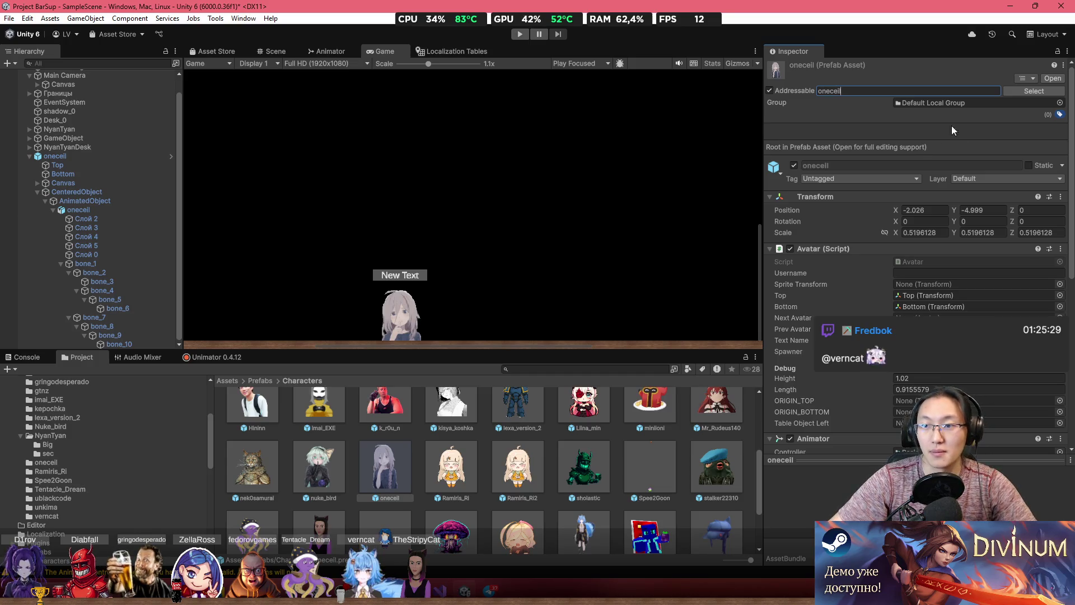
{"action": "key", "text": "Return"}
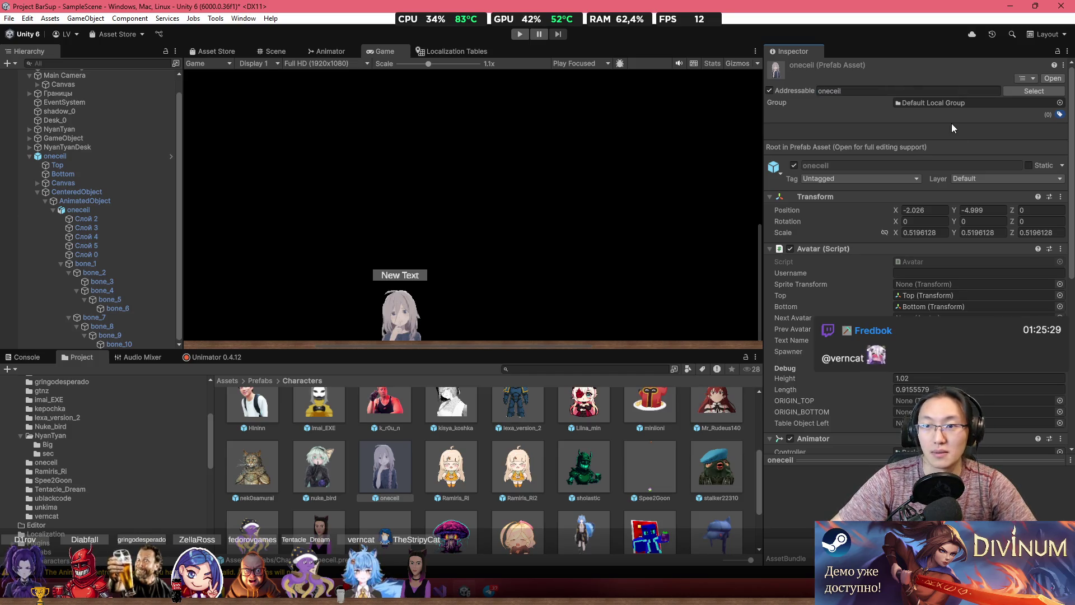
Delete the onecell instance from the Hierarchy and save the scene
{"action": "left_click", "coordinate": [75, 159]}
{"action": "key", "text": "Delete"}
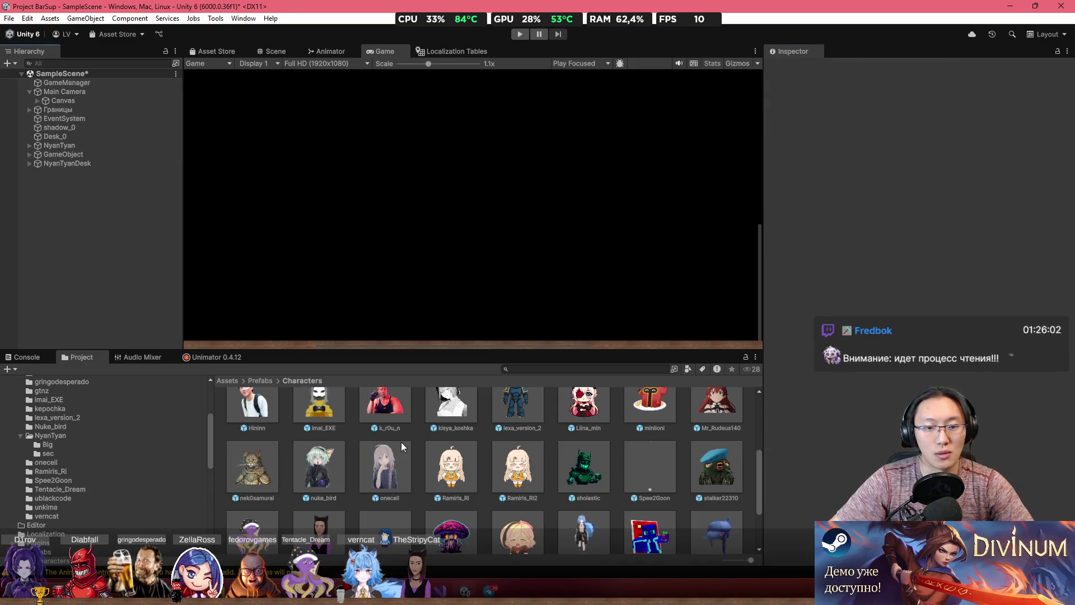
{"action": "left_click", "coordinate": [393, 483]}
{"action": "scroll", "coordinate": [562, 261], "scroll_direction": "down", "scroll_amount": 5}
{"action": "key", "text": "ctrl+s"}
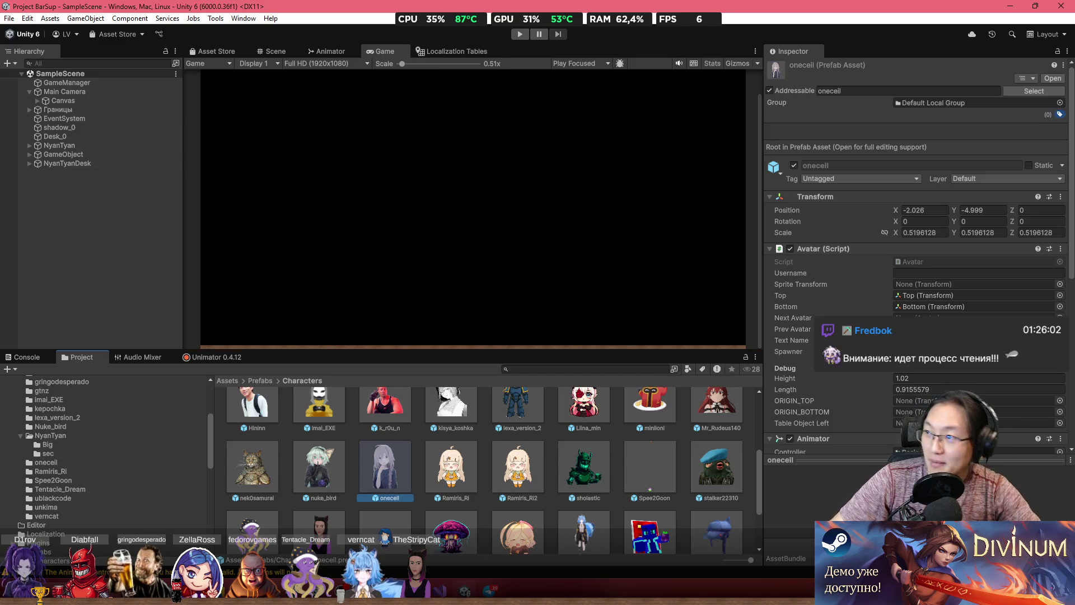
Switch to Chrome and load chatgpt.com
{"action": "key", "text": "alt+Tab"}
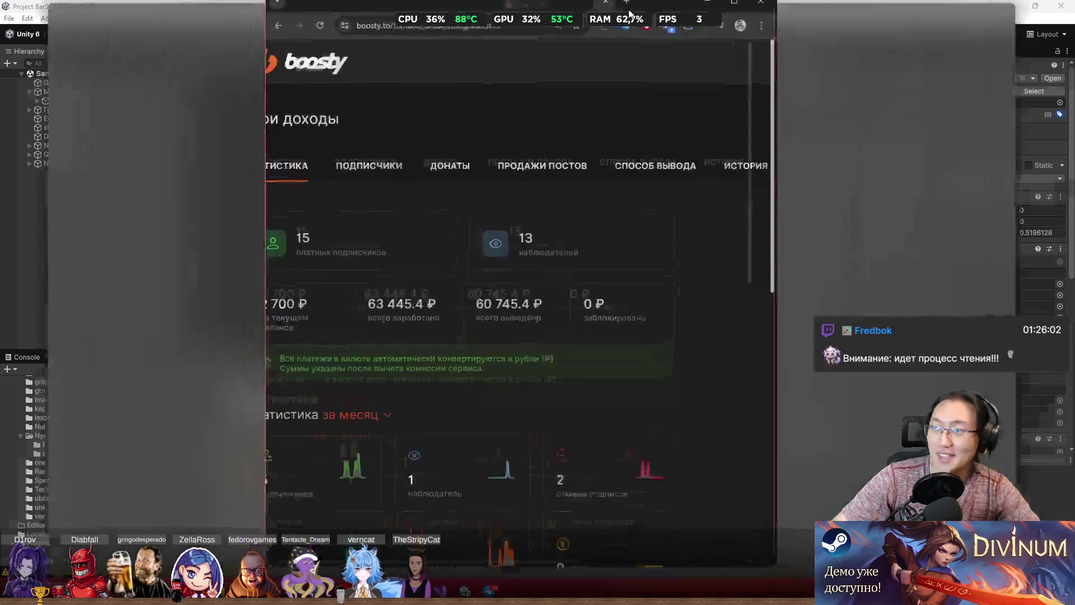
{"action": "left_click", "coordinate": [682, 38]}
{"action": "type", "text": "chatgpt.com"}
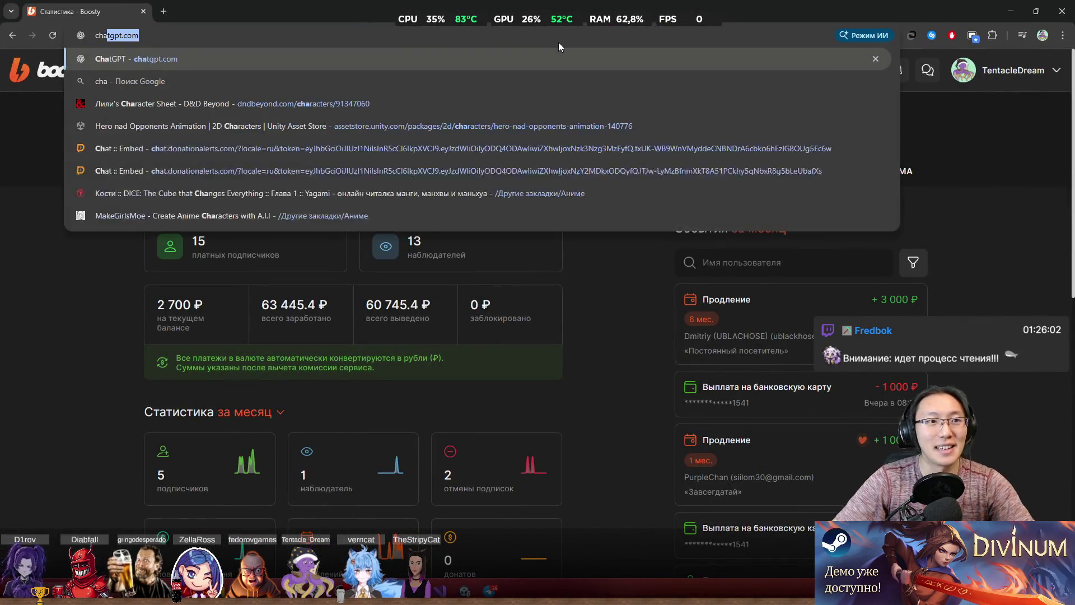
{"action": "key", "text": "Return"}
Restore the browser window and enter the exceedium.kz/tentacle_dream.php address
{"action": "key", "text": "super+Down"}
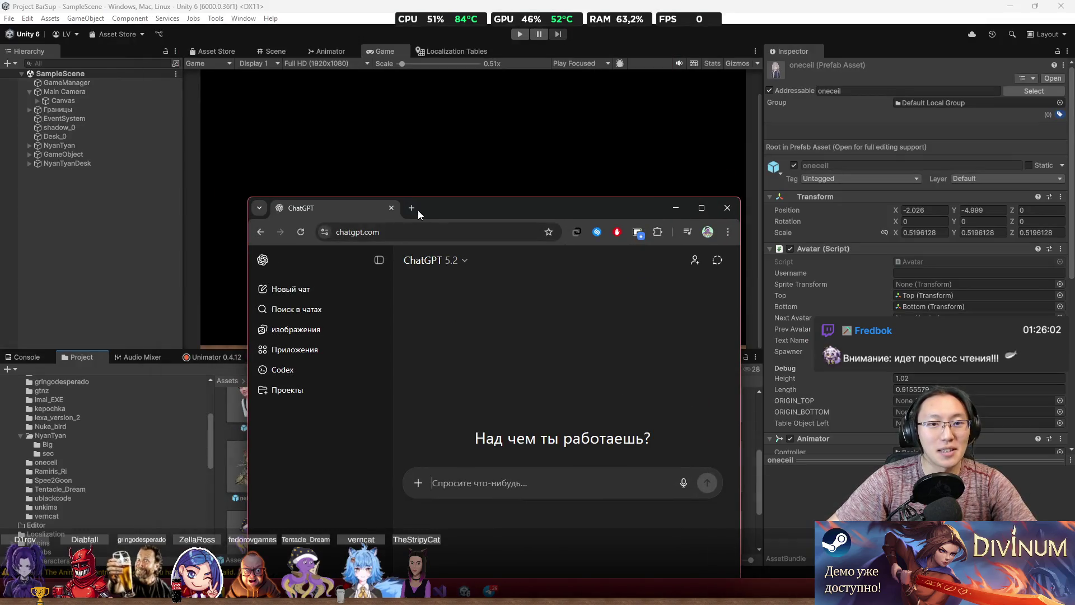
{"action": "left_click", "coordinate": [419, 232]}
{"action": "type", "text": "exceedium.kz"}
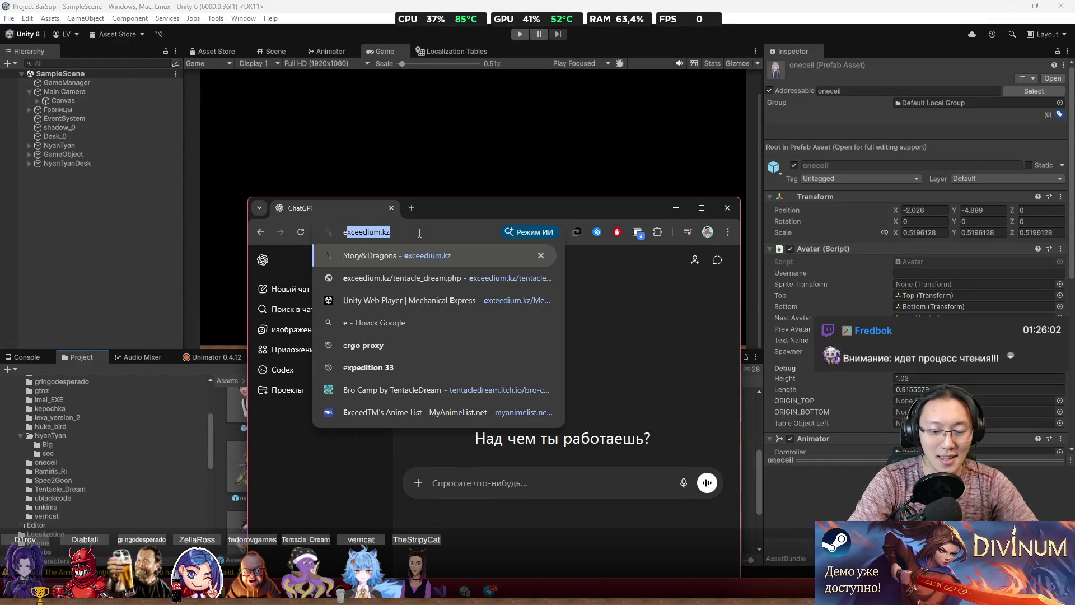
{"action": "key", "text": "Down"}
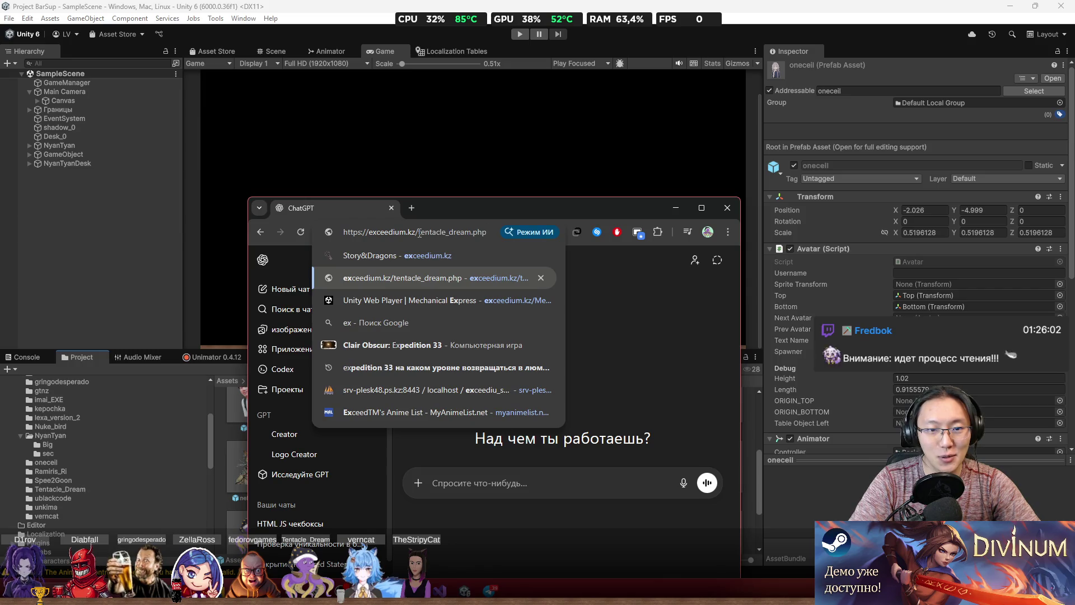
Load the admin page, enter the Twitch username, and choose level_2 and prefab
{"action": "key", "text": "Return"}
{"action": "double_click", "coordinate": [514, 211]}
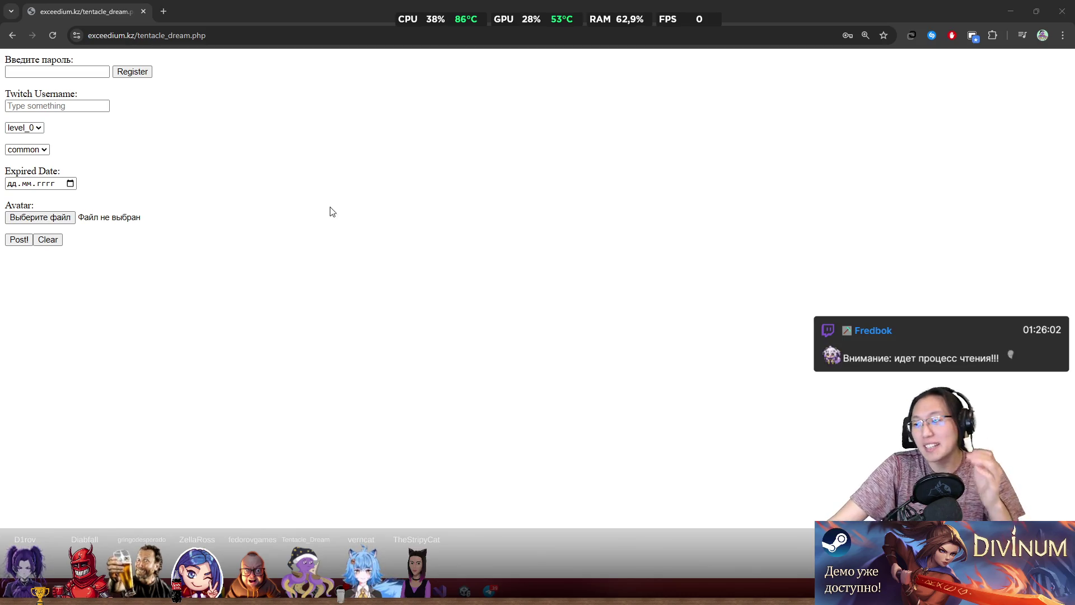
{"action": "left_click", "coordinate": [69, 110]}
{"action": "type", "text": "oneceil"}
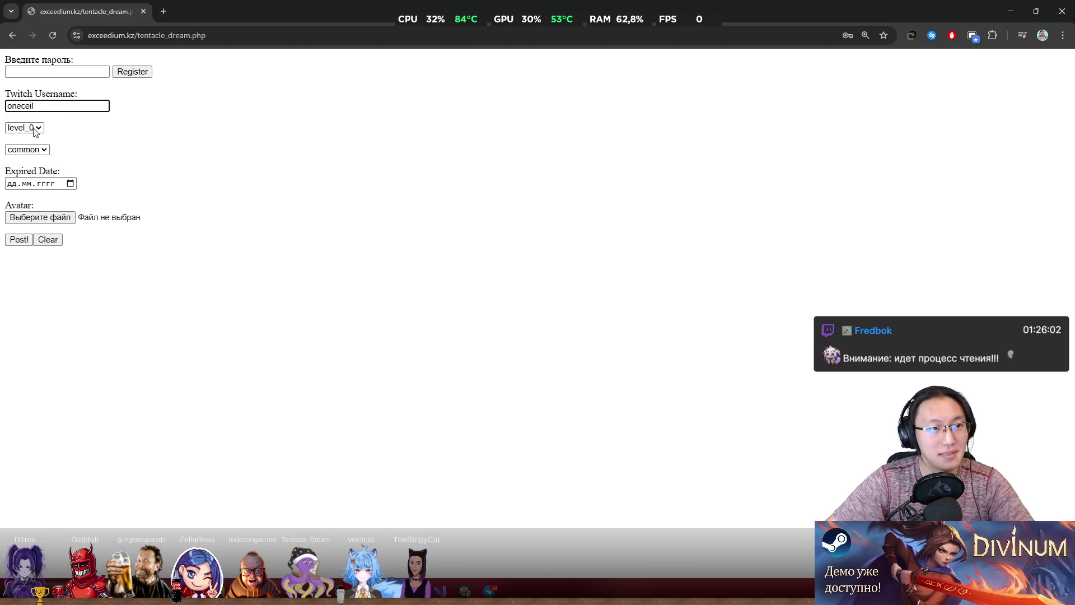
{"action": "left_click", "coordinate": [34, 128]}
{"action": "left_click", "coordinate": [19, 169]}
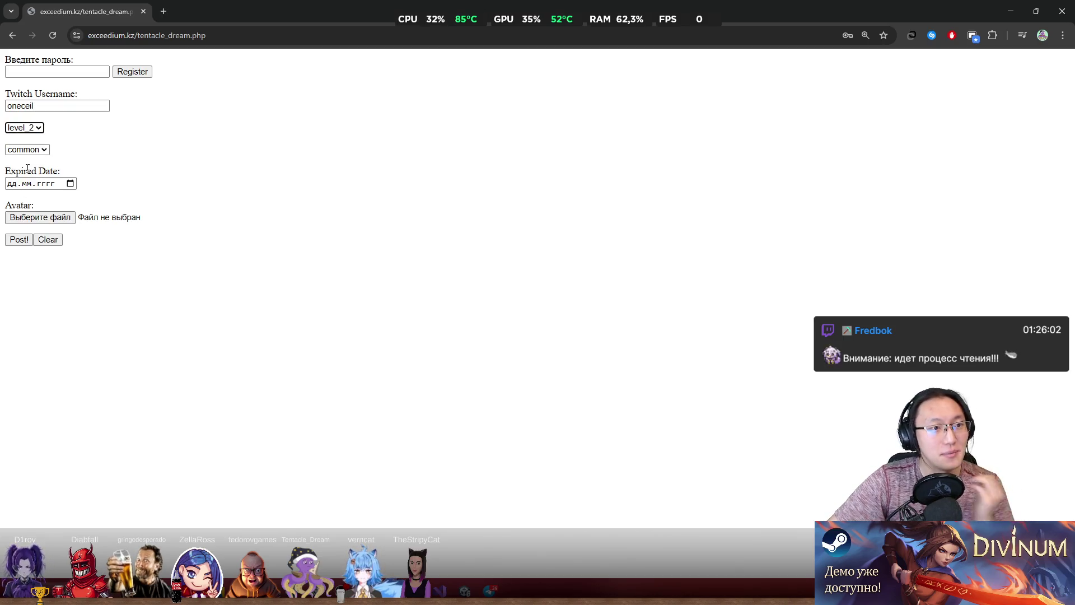
{"action": "left_click", "coordinate": [30, 150]}
{"action": "left_click", "coordinate": [37, 178]}
Set expiry to 09.02.2026, skip the avatar file, and post the form
{"action": "left_click", "coordinate": [70, 183]}
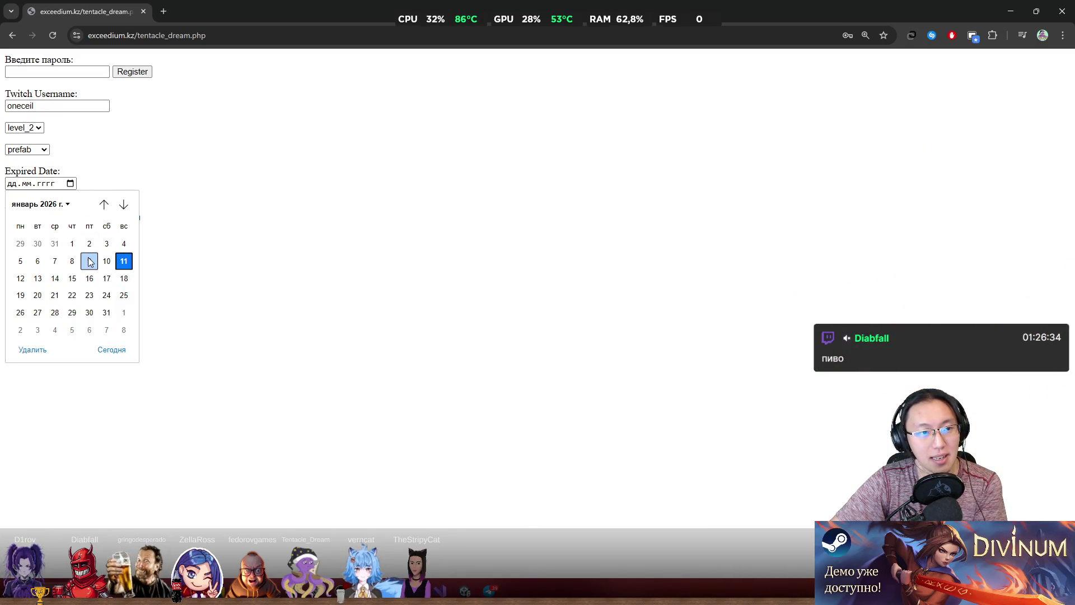
{"action": "left_click", "coordinate": [122, 206]}
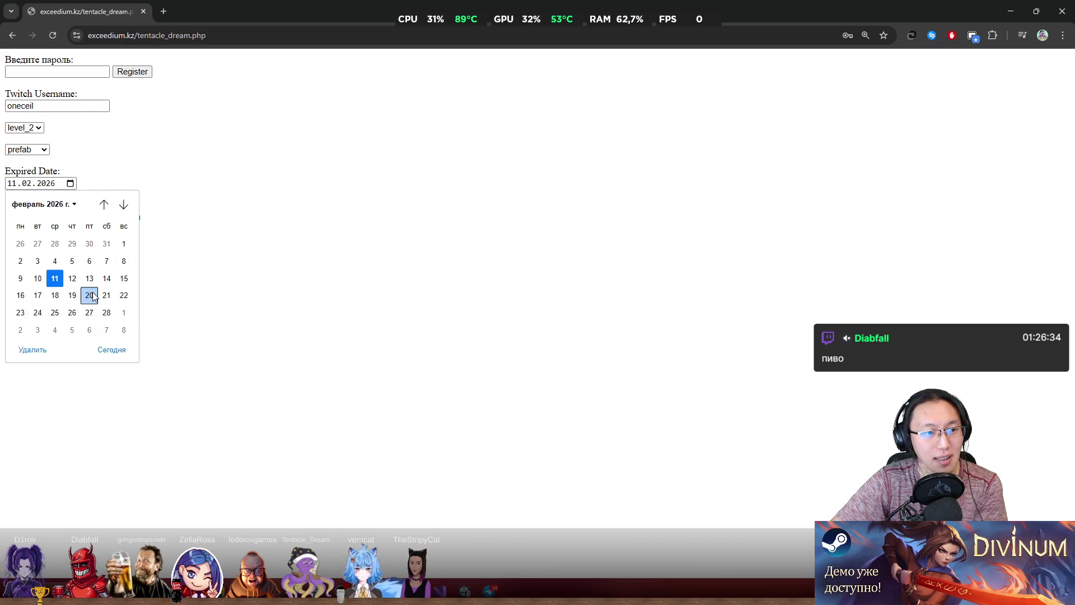
{"action": "left_click", "coordinate": [20, 278]}
{"action": "left_click", "coordinate": [58, 221]}
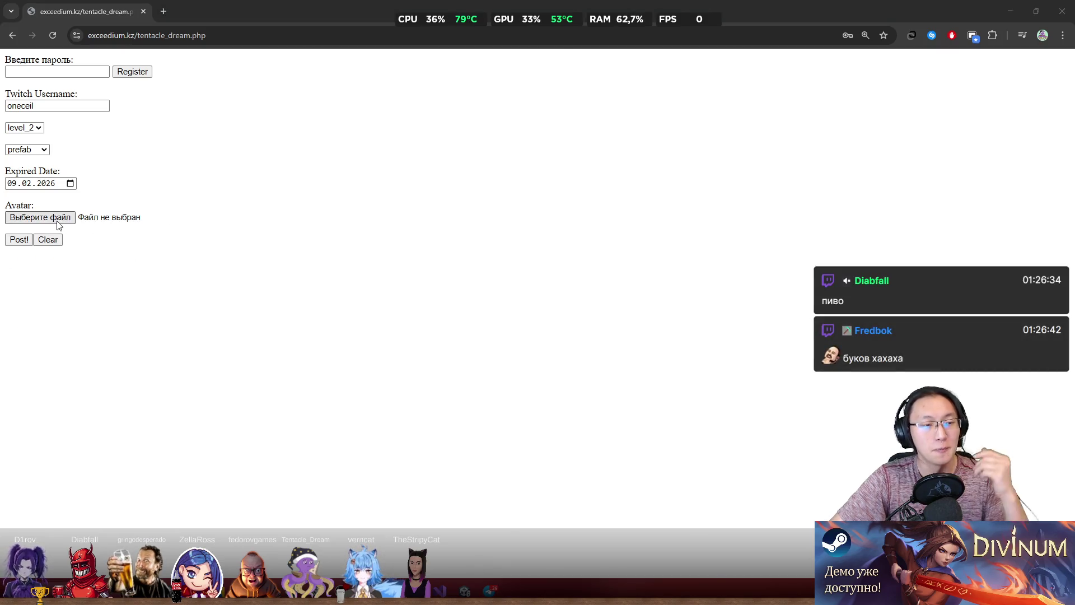
{"action": "left_click", "coordinate": [555, 414]}
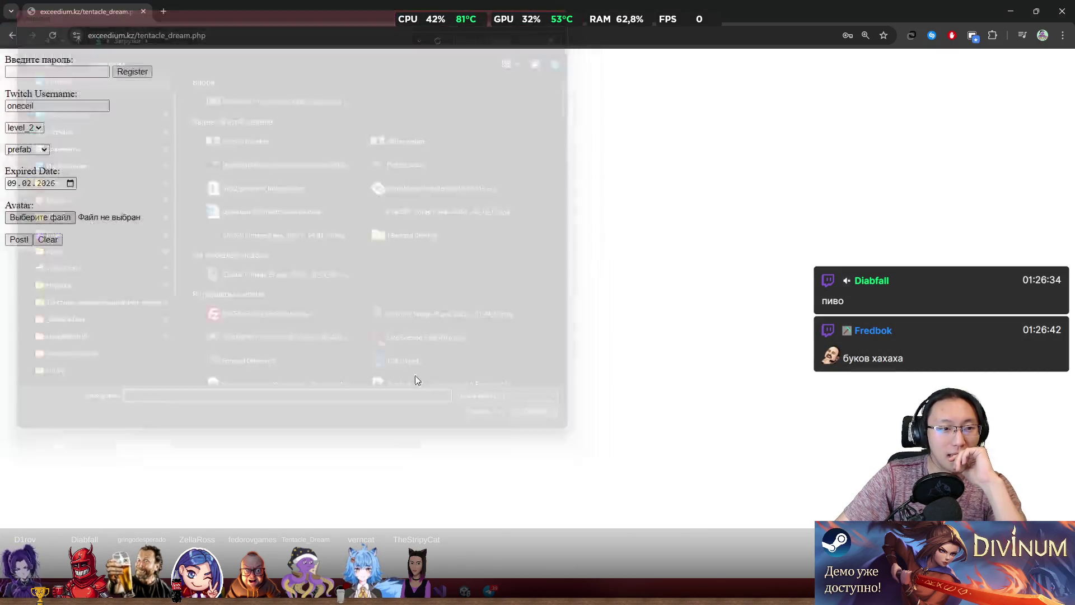
{"action": "left_click", "coordinate": [19, 240]}
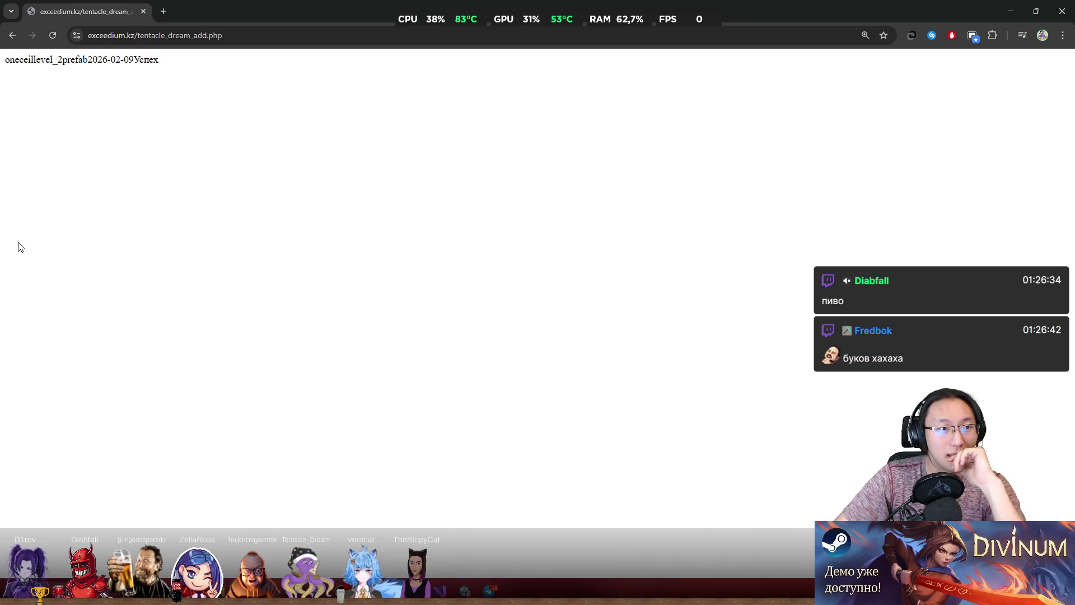
{"action": "left_click", "coordinate": [1036, 11]}
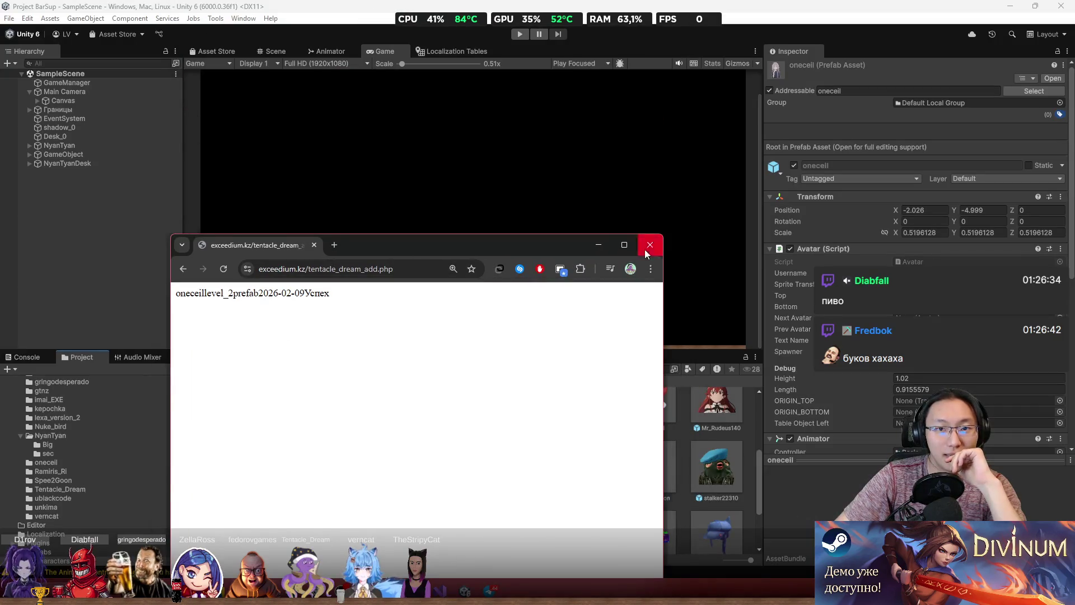
Run the game, check the 'Прилетел новый пользователь onecell' console entry, then stop playing
{"action": "left_click", "coordinate": [648, 243]}
{"action": "left_click", "coordinate": [521, 35]}
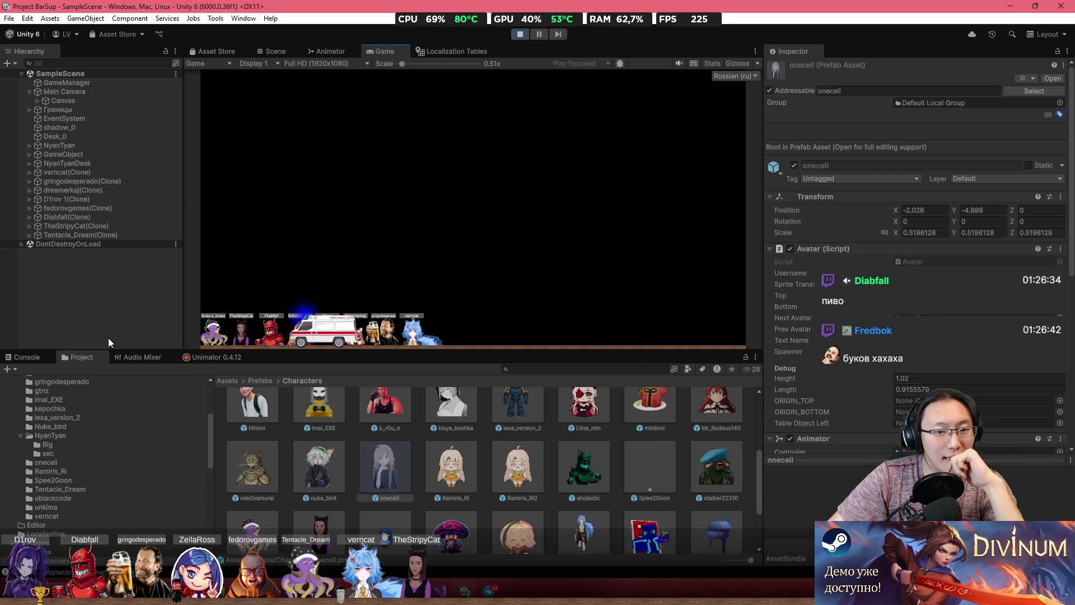
{"action": "left_click", "coordinate": [33, 358]}
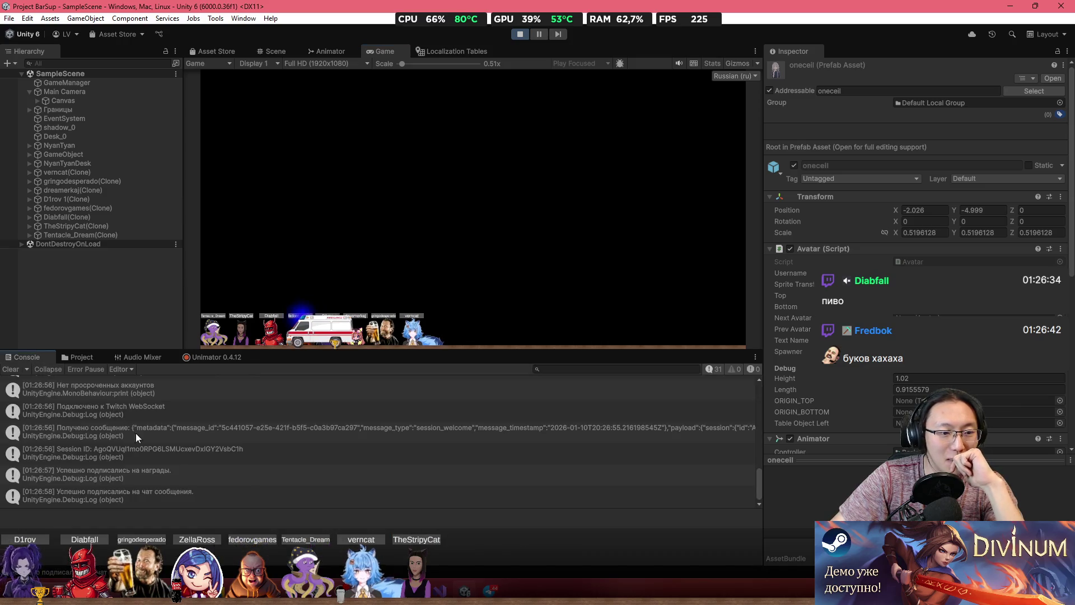
{"action": "scroll", "coordinate": [302, 482], "scroll_direction": "up", "scroll_amount": 10}
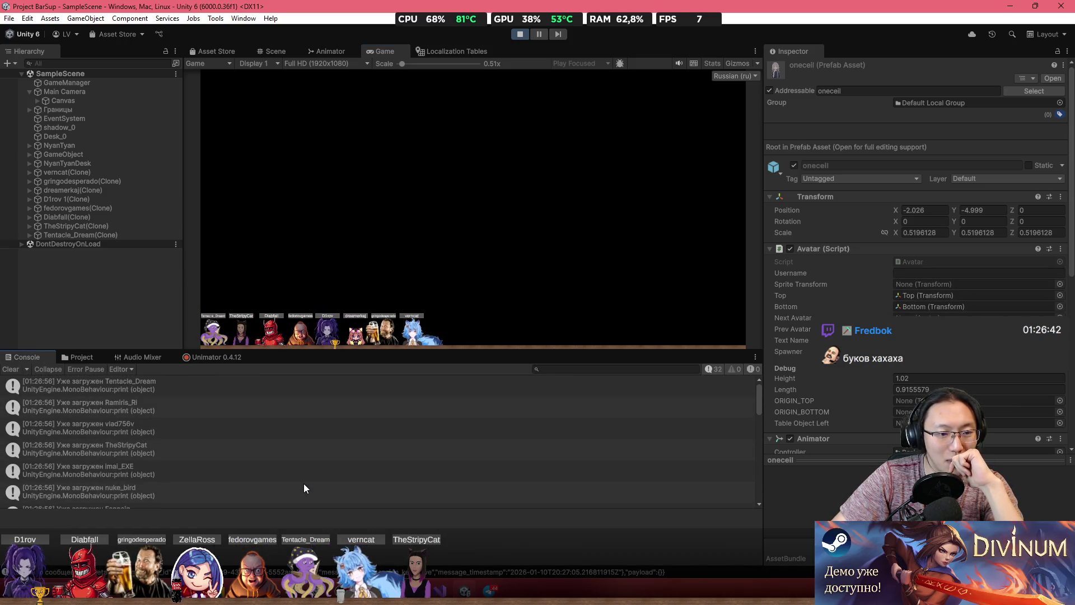
{"action": "scroll", "coordinate": [147, 431], "scroll_direction": "down", "scroll_amount": 10}
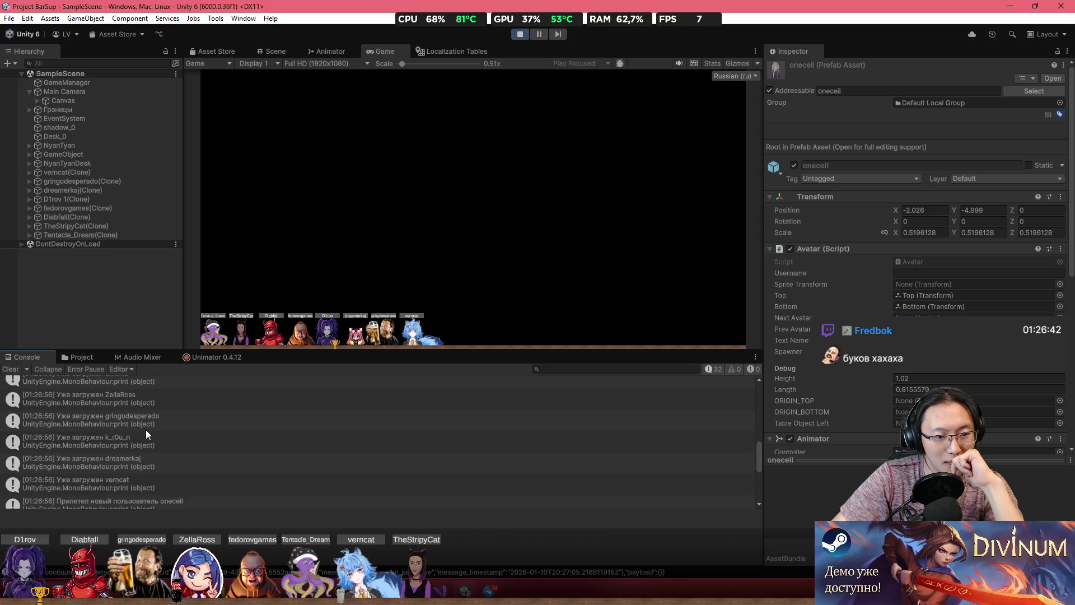
{"action": "left_click", "coordinate": [125, 475]}
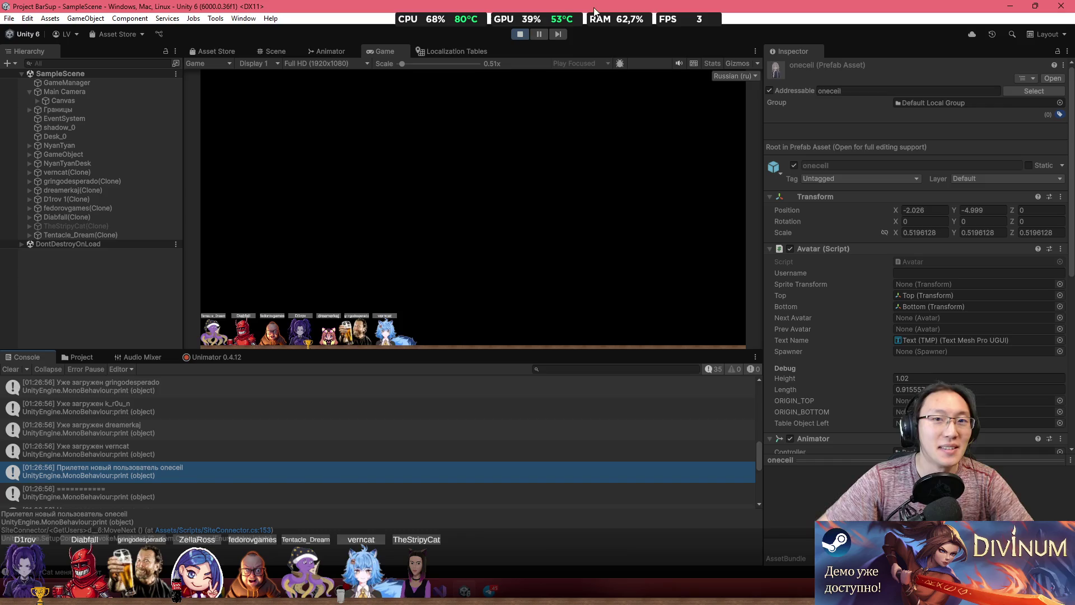
{"action": "left_click", "coordinate": [519, 34]}
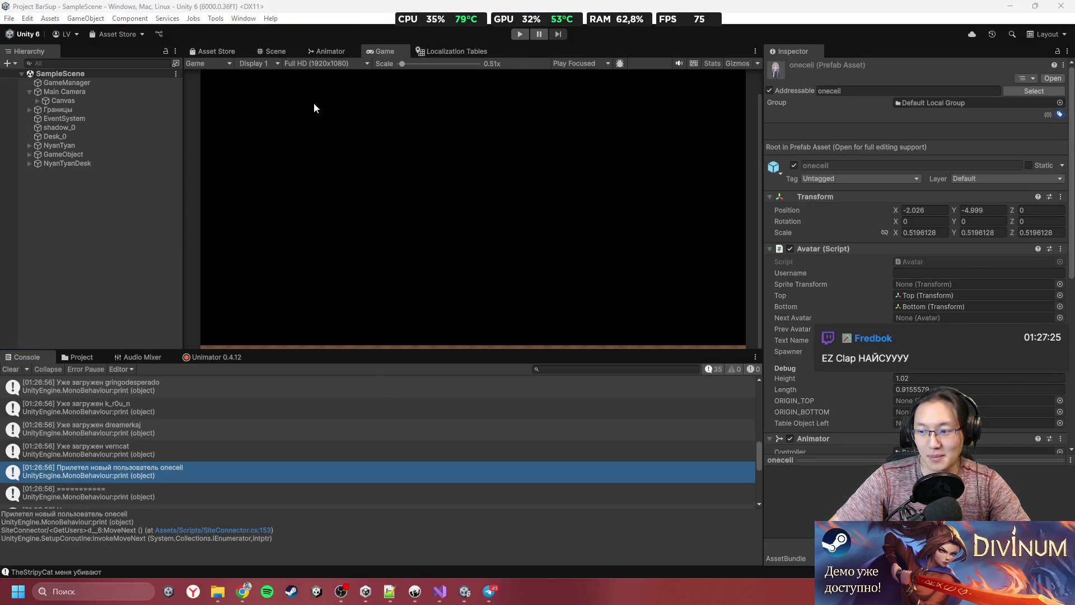
Run File > Build And Run, then clear the console after the failed build
{"action": "left_click", "coordinate": [7, 19]}
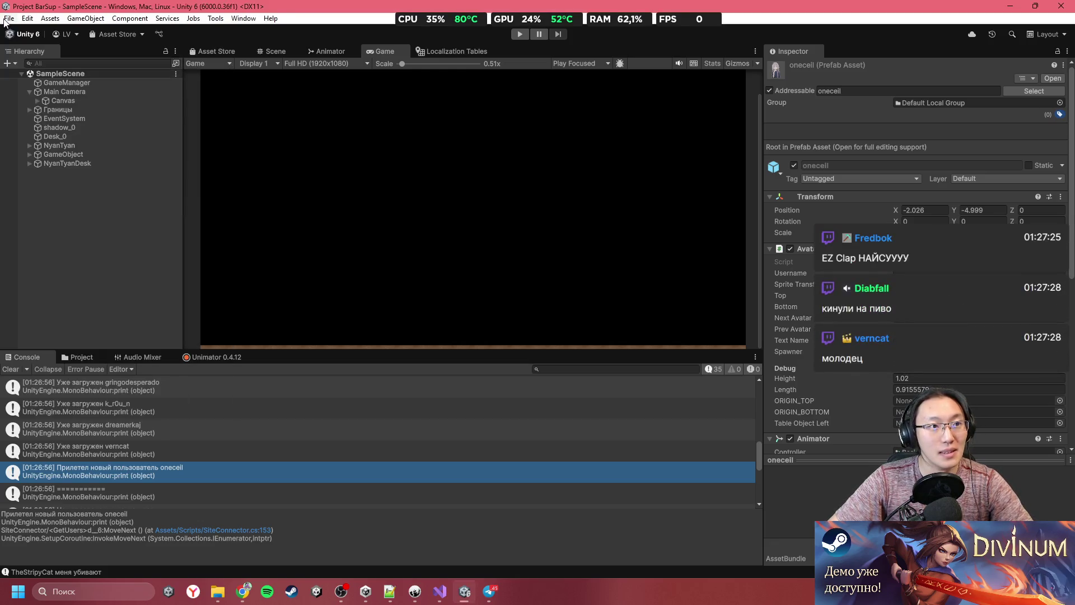
{"action": "left_click", "coordinate": [7, 19]}
{"action": "left_click", "coordinate": [59, 168]}
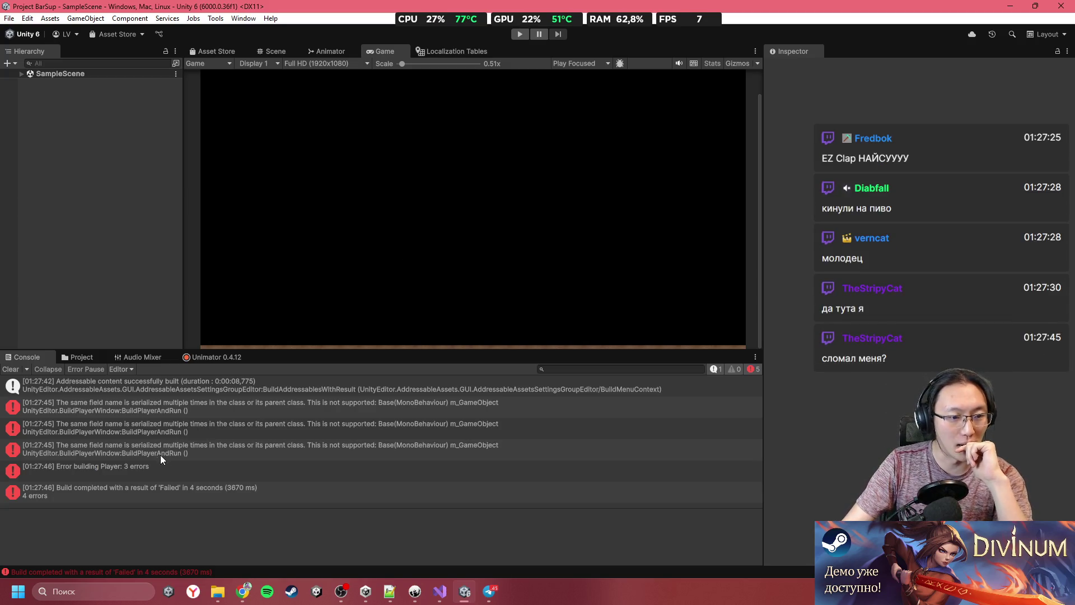
{"action": "left_click", "coordinate": [26, 369]}
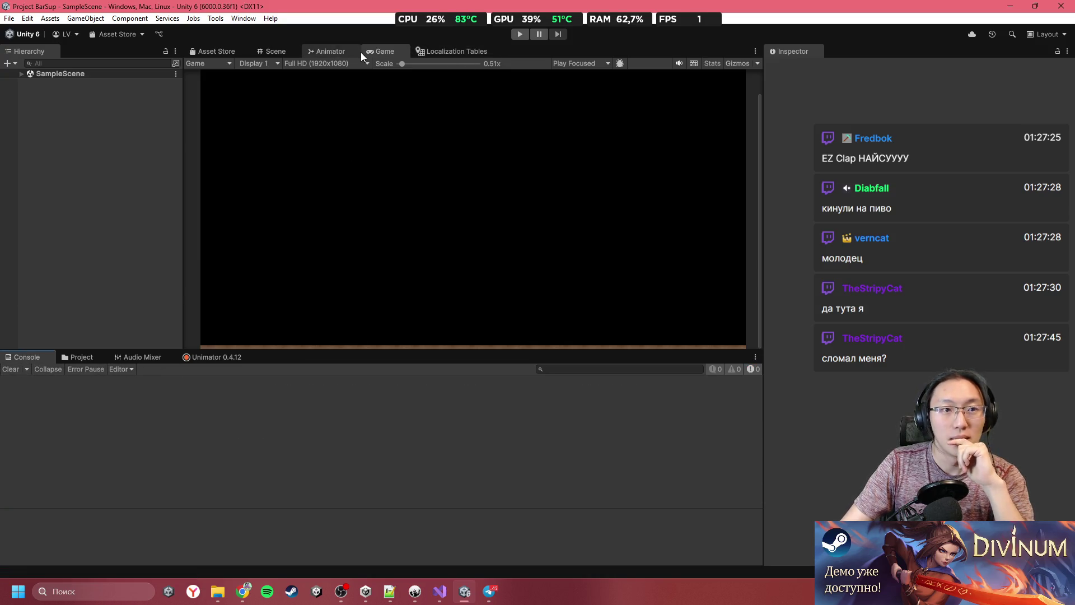
Open the Addressables Groups window and run Update a Previous Build
{"action": "left_click", "coordinate": [236, 20]}
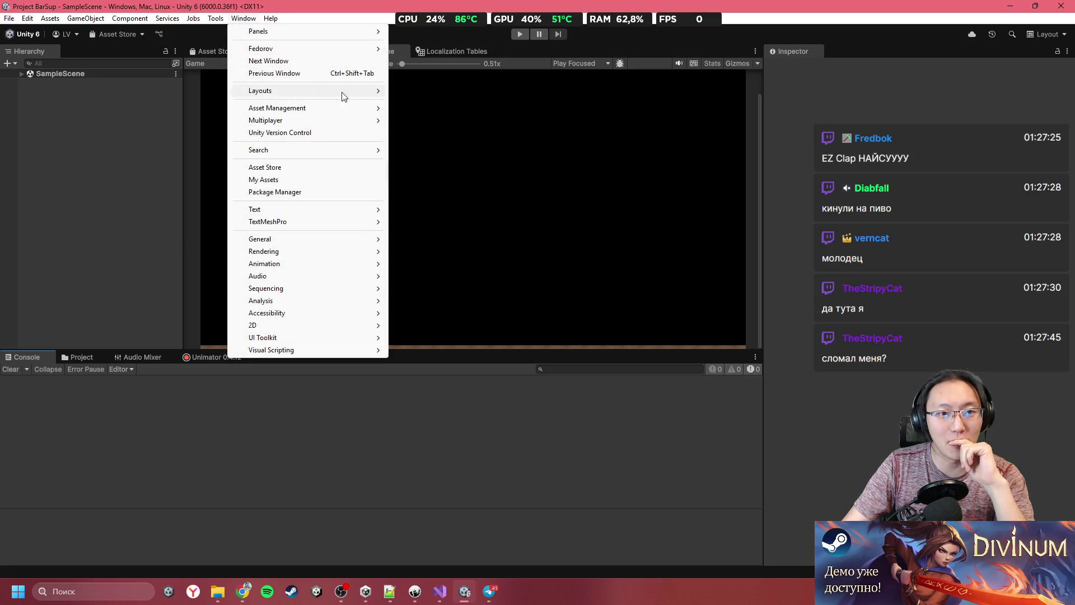
{"action": "mouse_move", "coordinate": [371, 117]}
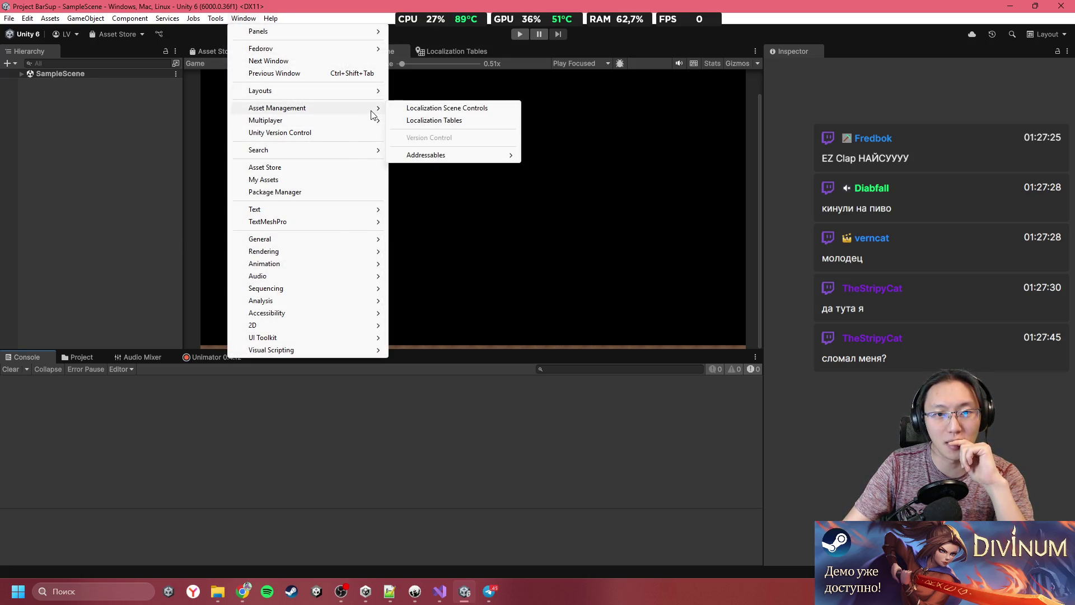
{"action": "mouse_move", "coordinate": [489, 155]}
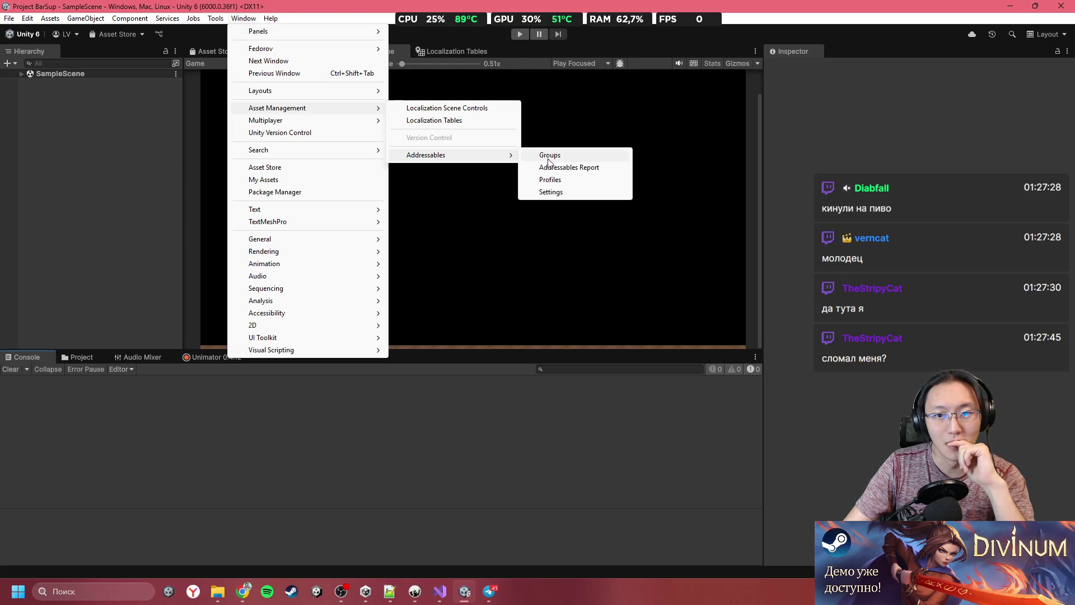
{"action": "left_click", "coordinate": [549, 158]}
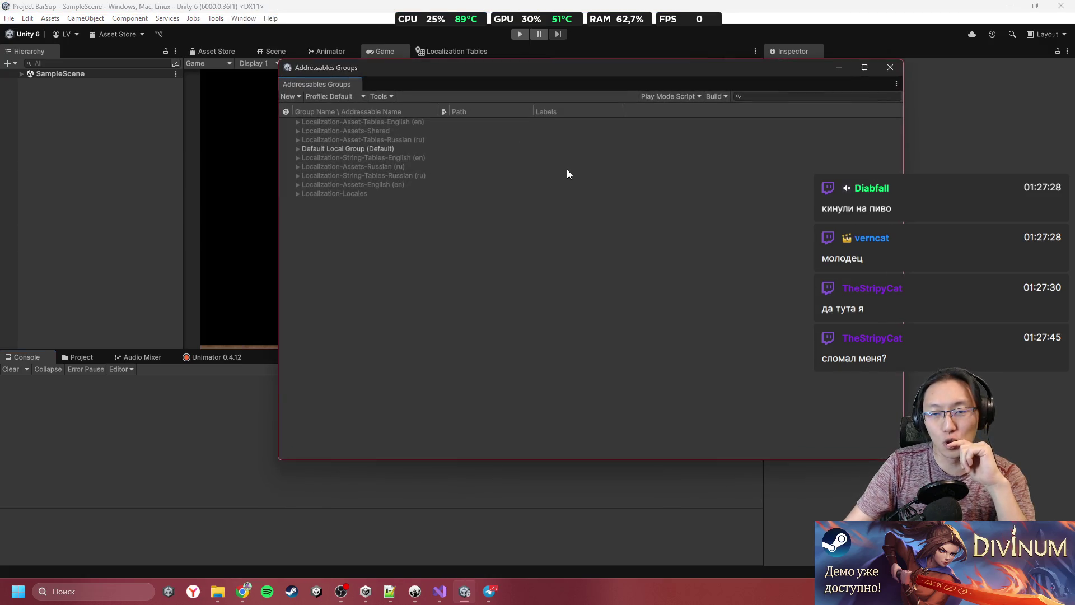
{"action": "left_click", "coordinate": [691, 98]}
{"action": "left_click", "coordinate": [716, 98]}
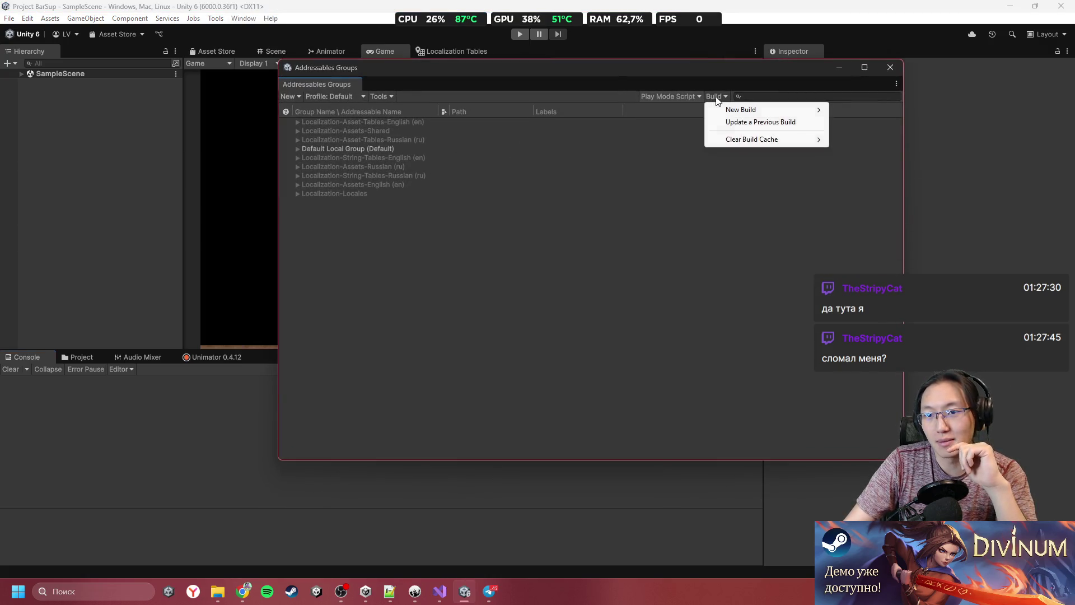
{"action": "left_click", "coordinate": [752, 123]}
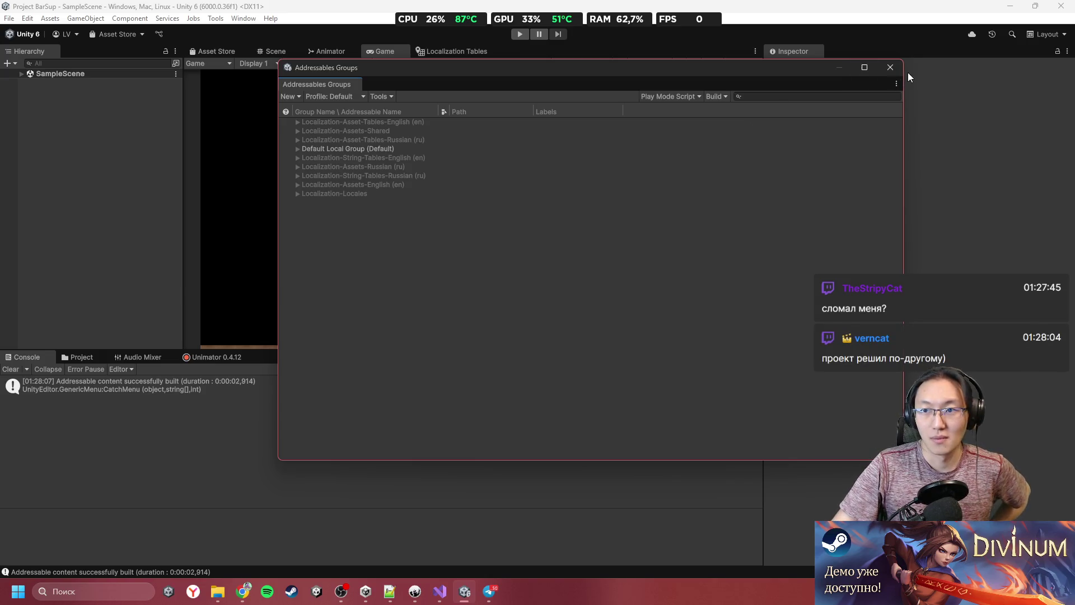
Confirm the onecell entry under Default Local Group, then close the window
{"action": "left_click", "coordinate": [297, 140]}
{"action": "left_click", "coordinate": [298, 150]}
{"action": "left_click", "coordinate": [298, 157]}
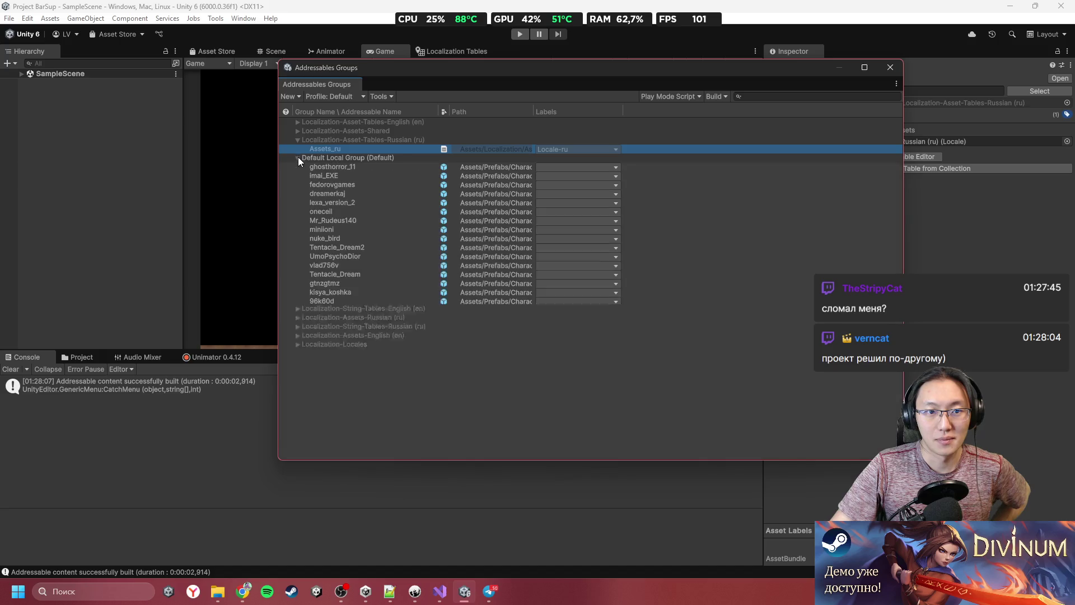
{"action": "left_click", "coordinate": [349, 213]}
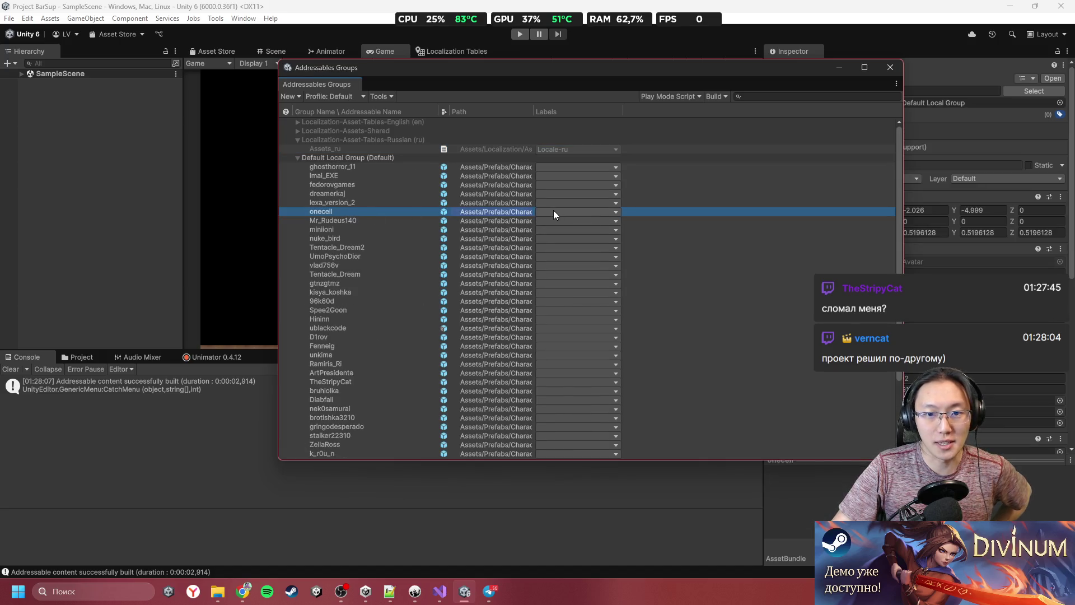
{"action": "left_click", "coordinate": [890, 66]}
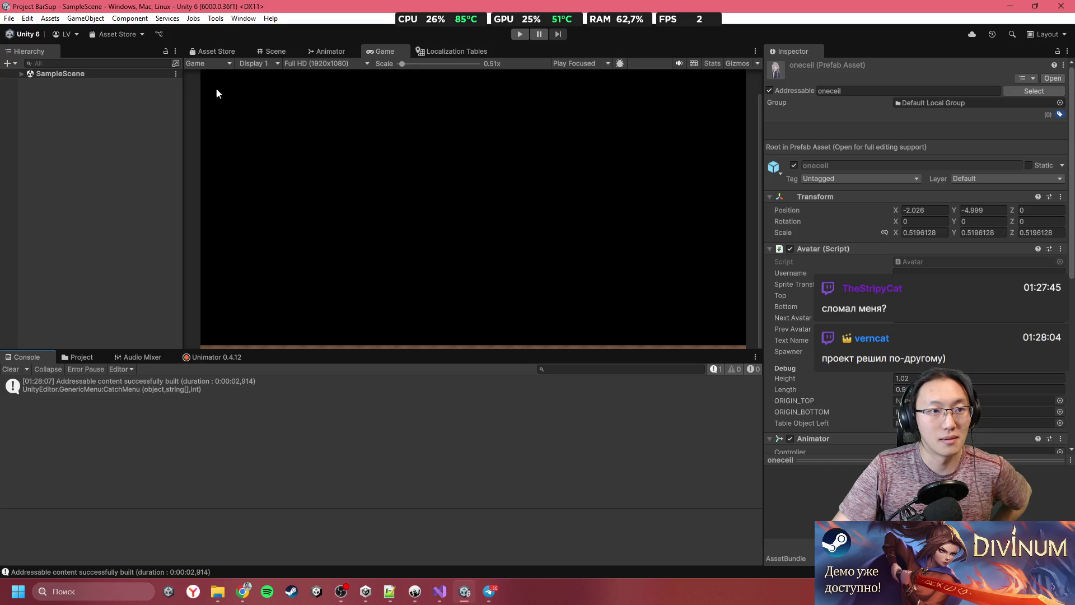
Build and run the player from the File menu
{"action": "left_click", "coordinate": [8, 22]}
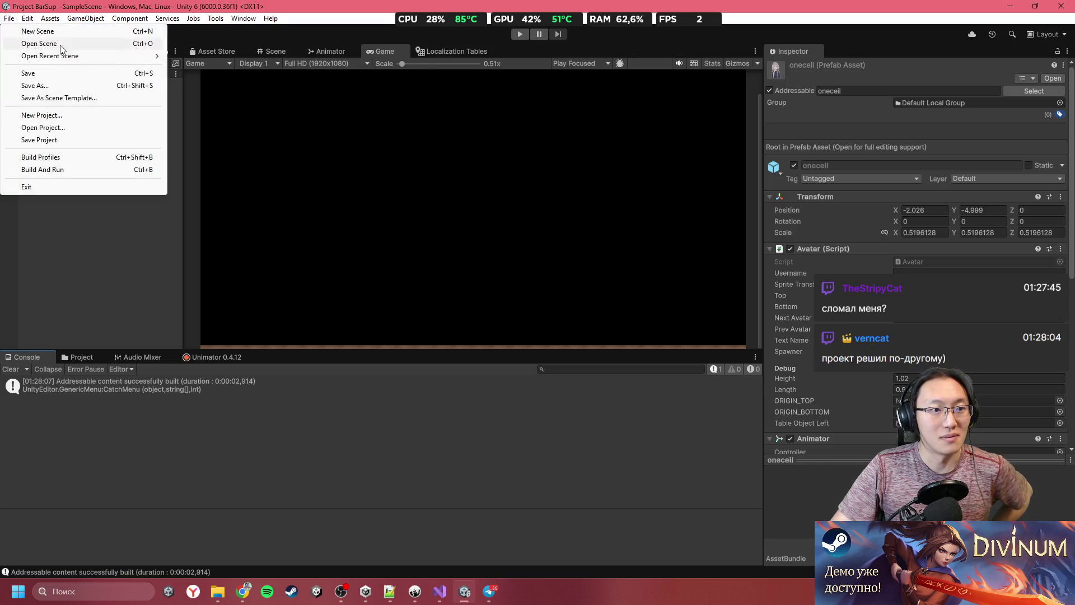
{"action": "left_click", "coordinate": [2, 26]}
{"action": "left_click", "coordinate": [7, 19]}
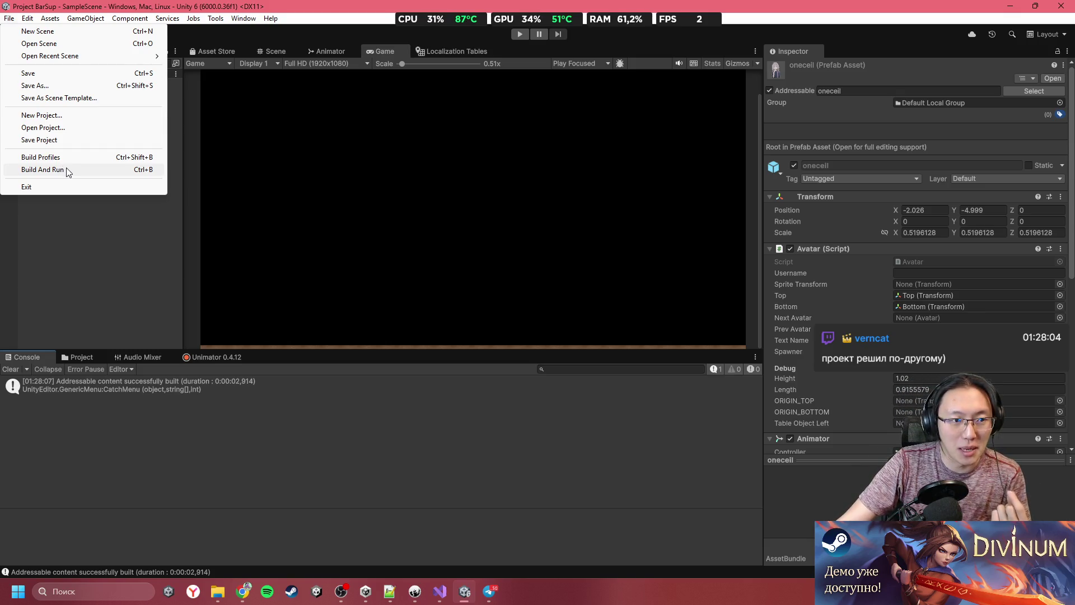
{"action": "left_click", "coordinate": [67, 171]}
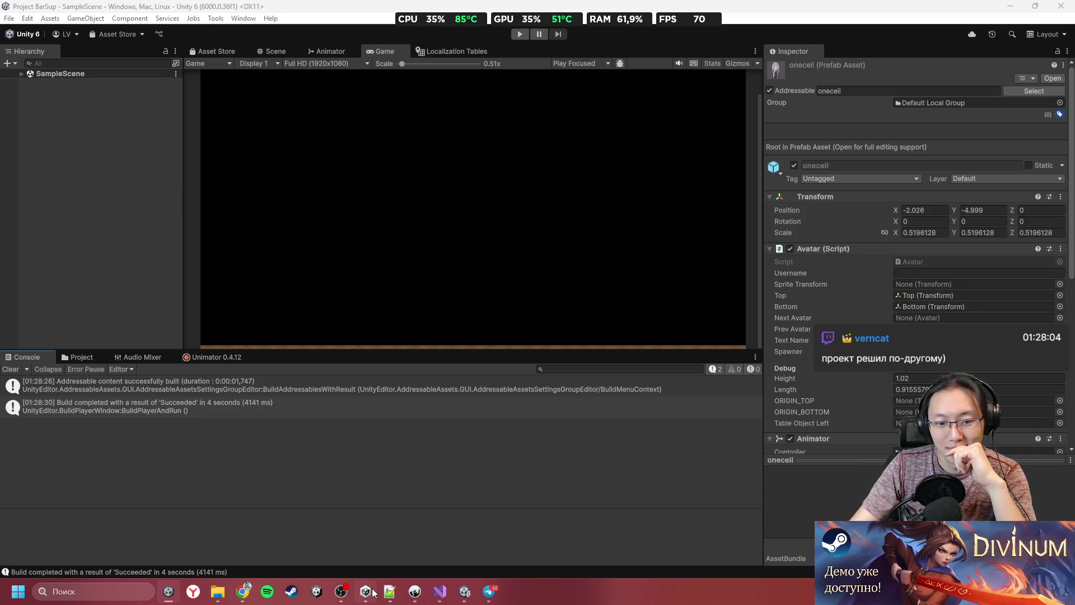
Switch to the browser and load twitch.tv
{"action": "left_click", "coordinate": [406, 537]}
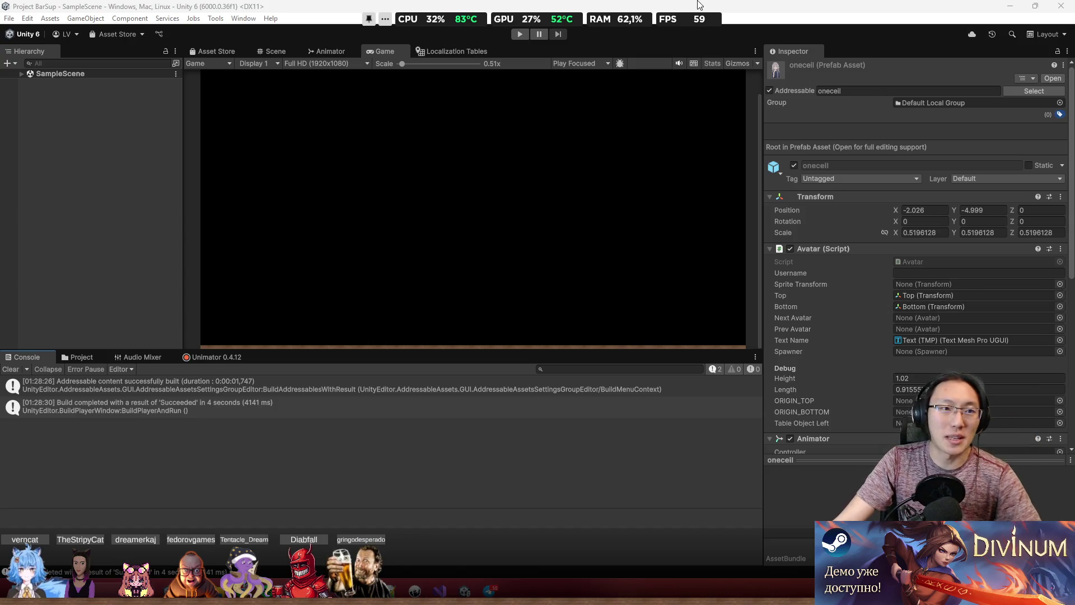
{"action": "left_click", "coordinate": [817, 8]}
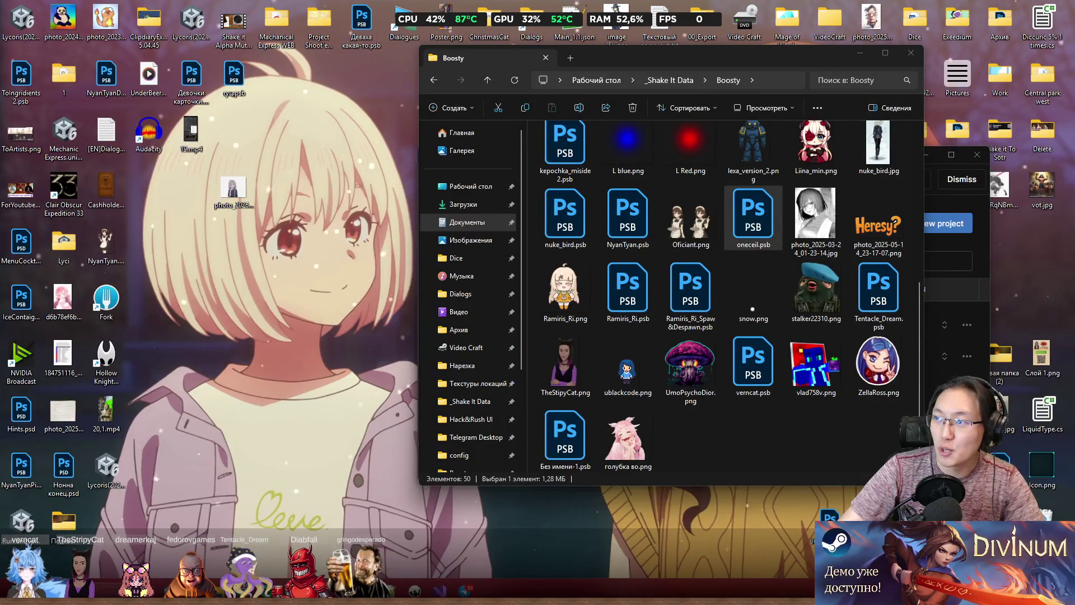
{"action": "type", "text": "tw"}
{"action": "key", "text": "Return"}
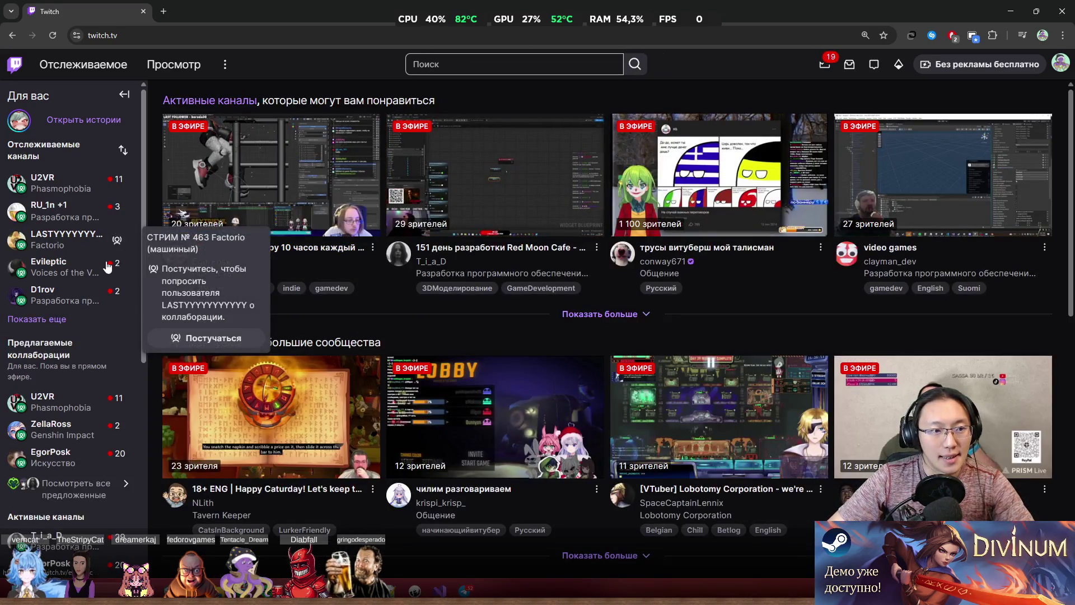
Expand the followed channels list and enter the Разработка программного обеспечения и игр category
{"action": "left_click", "coordinate": [39, 319]}
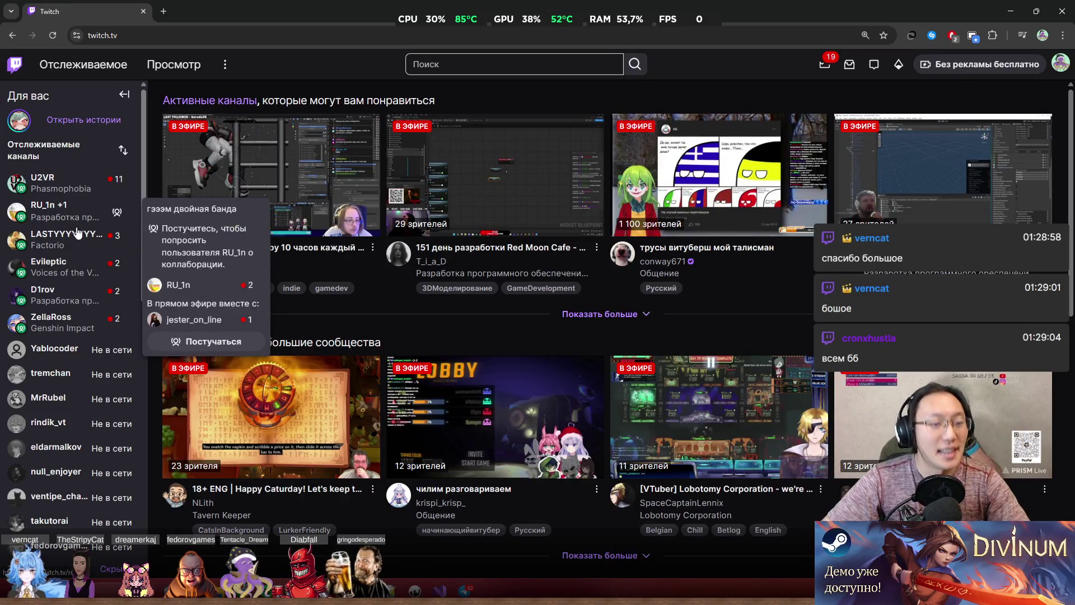
{"action": "scroll", "coordinate": [73, 268], "scroll_direction": "down", "scroll_amount": 3}
{"action": "scroll", "coordinate": [78, 263], "scroll_direction": "up", "scroll_amount": 3}
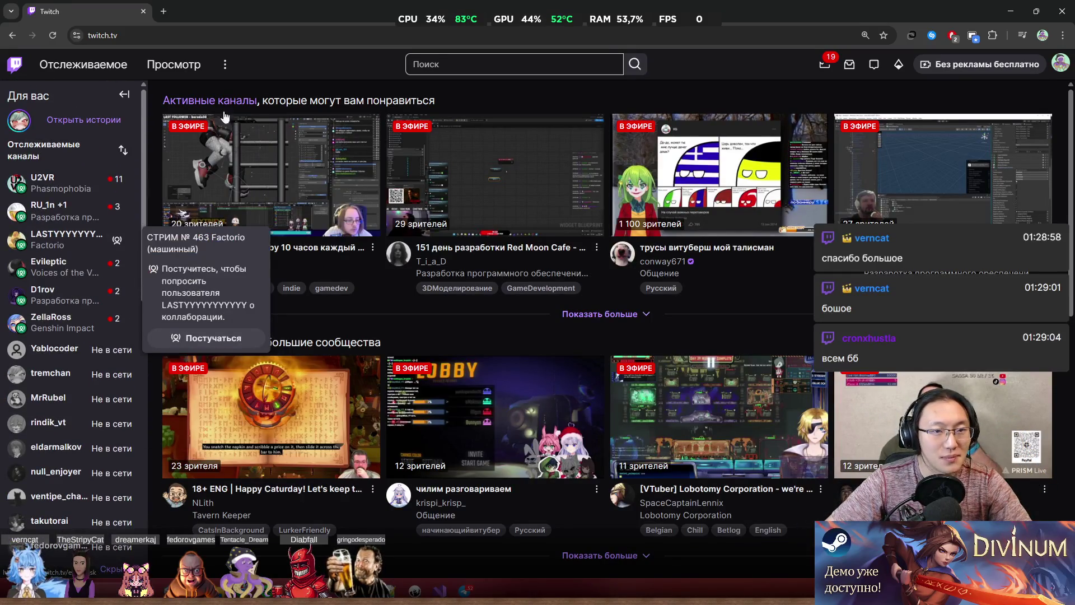
{"action": "scroll", "coordinate": [177, 488], "scroll_direction": "down", "scroll_amount": 5}
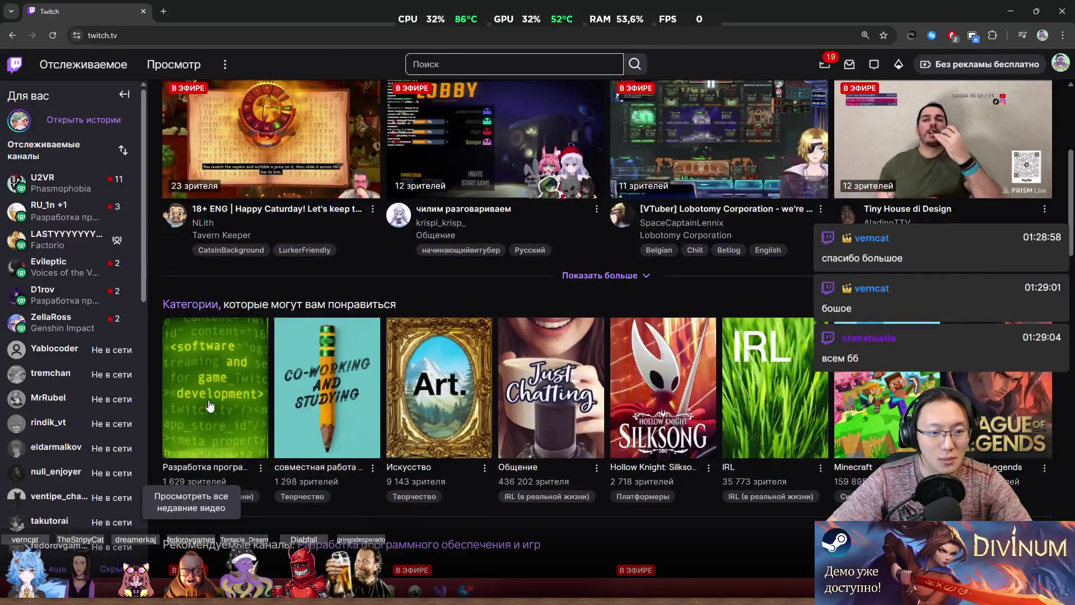
{"action": "left_click", "coordinate": [216, 399]}
Browse the category's live channels, then open the UE5 Slasher stream from the sidebar
{"action": "scroll", "coordinate": [470, 321], "scroll_direction": "down", "scroll_amount": 5}
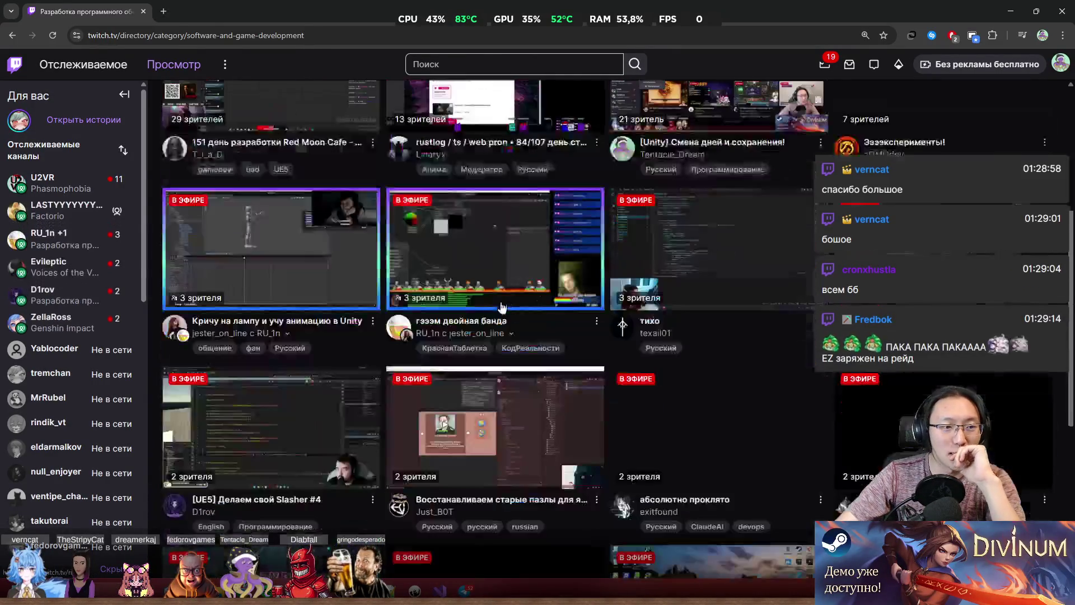
{"action": "scroll", "coordinate": [375, 455], "scroll_direction": "down", "scroll_amount": 5}
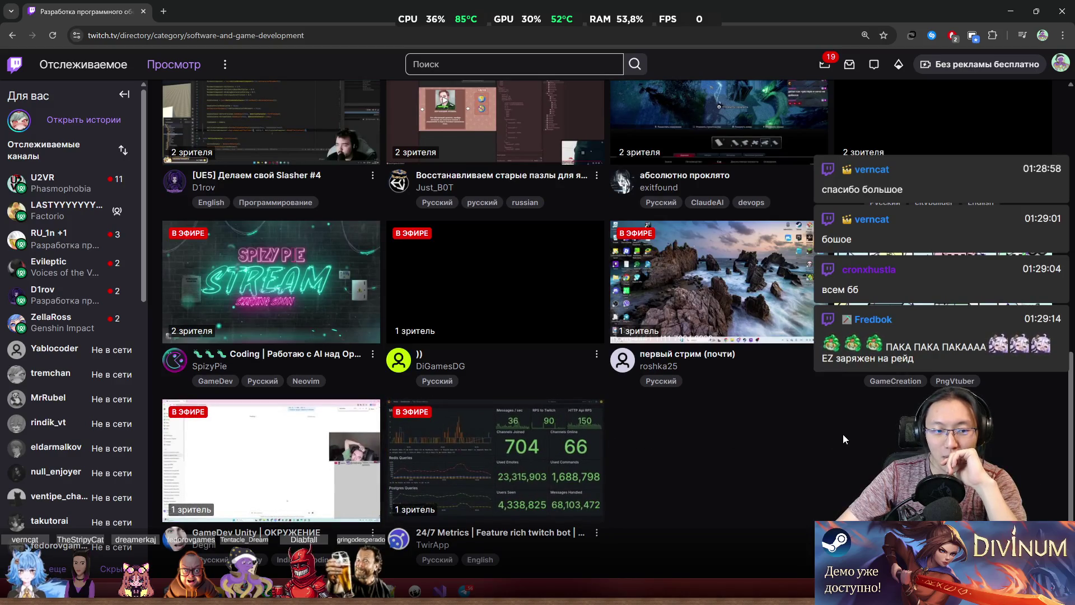
{"action": "scroll", "coordinate": [884, 411], "scroll_direction": "up", "scroll_amount": 1}
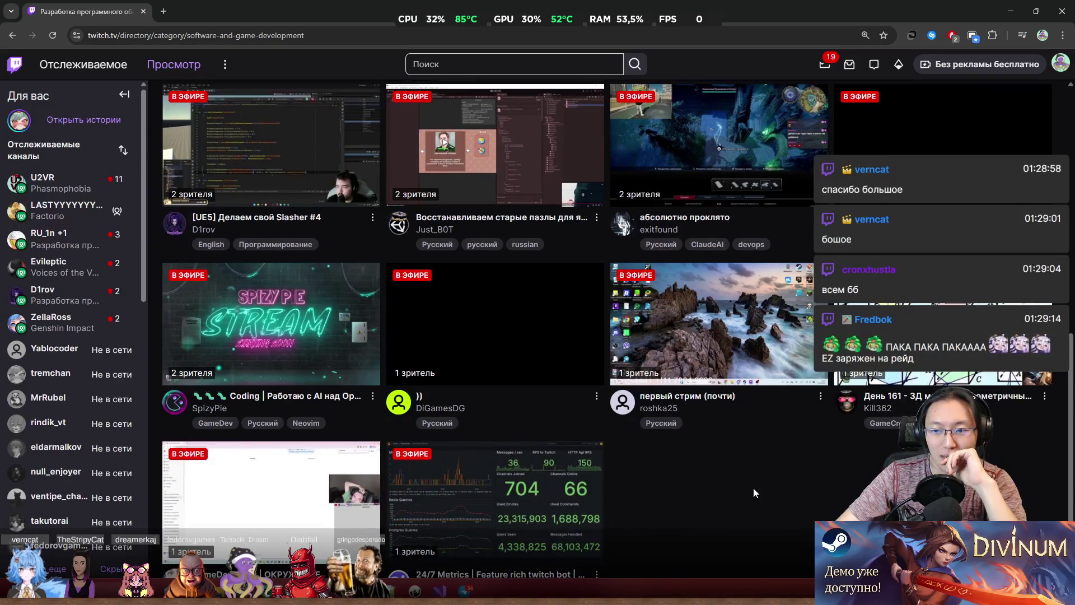
{"action": "scroll", "coordinate": [798, 481], "scroll_direction": "up", "scroll_amount": 3}
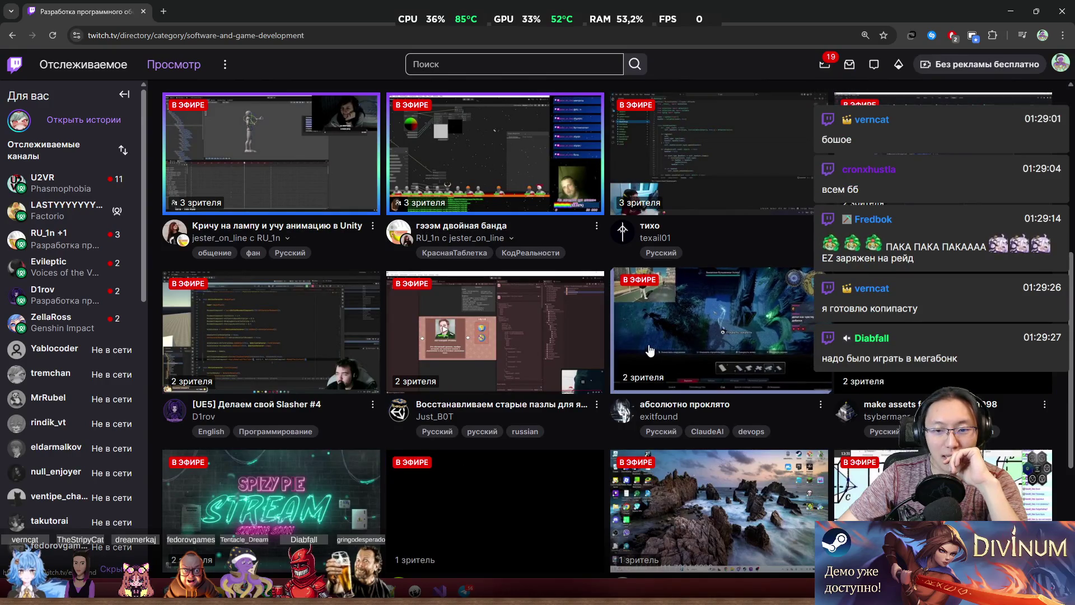
{"action": "scroll", "coordinate": [598, 397], "scroll_direction": "up", "scroll_amount": 2}
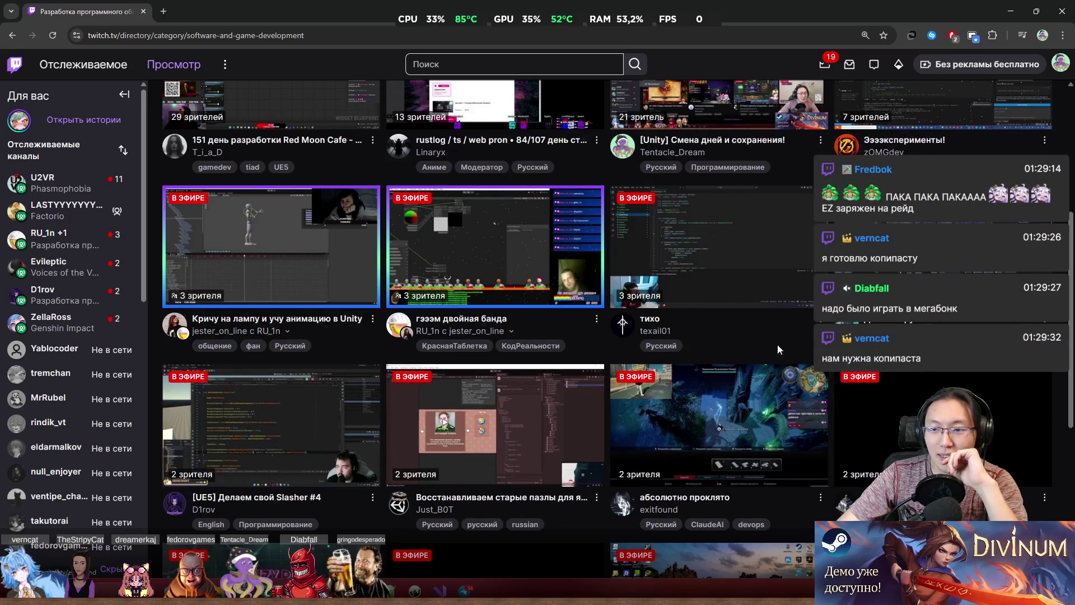
{"action": "scroll", "coordinate": [327, 425], "scroll_direction": "up", "scroll_amount": 2}
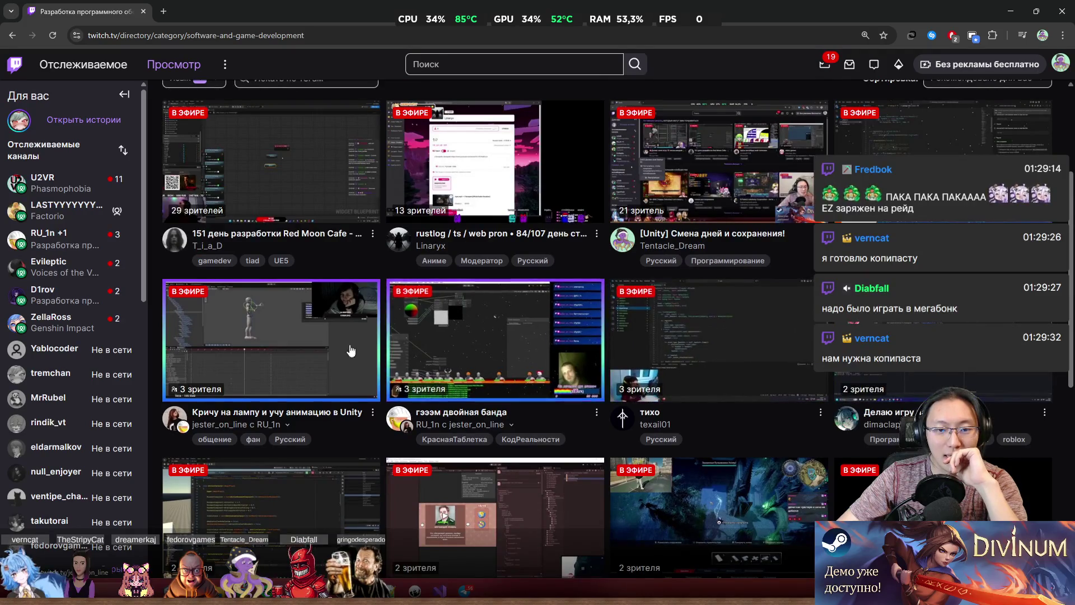
{"action": "scroll", "coordinate": [259, 349], "scroll_direction": "up", "scroll_amount": 2}
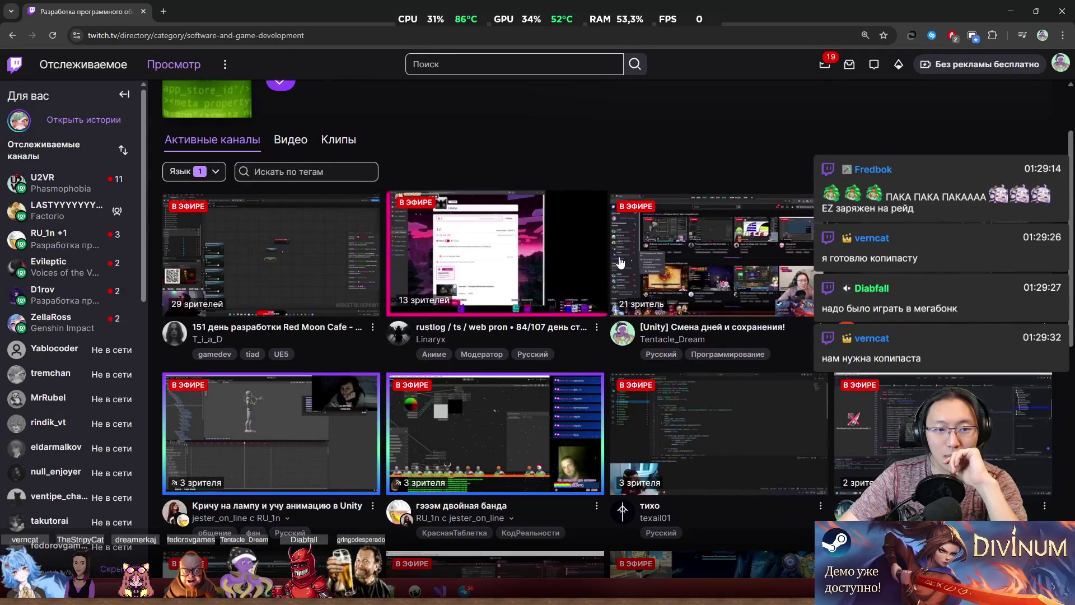
{"action": "scroll", "coordinate": [259, 349], "scroll_direction": "up", "scroll_amount": 2}
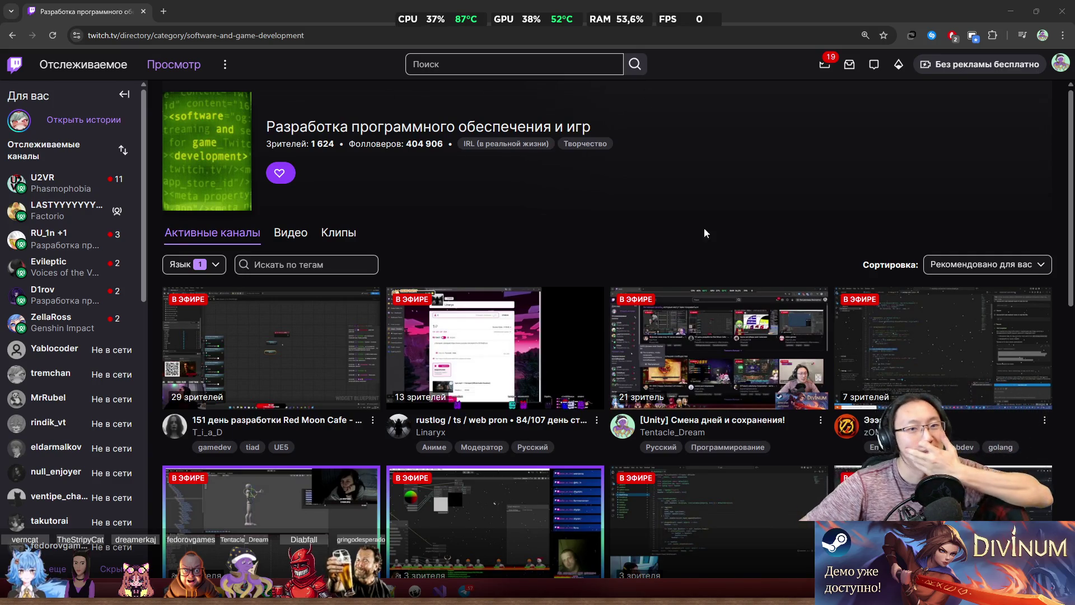
{"action": "left_click", "coordinate": [61, 295]}
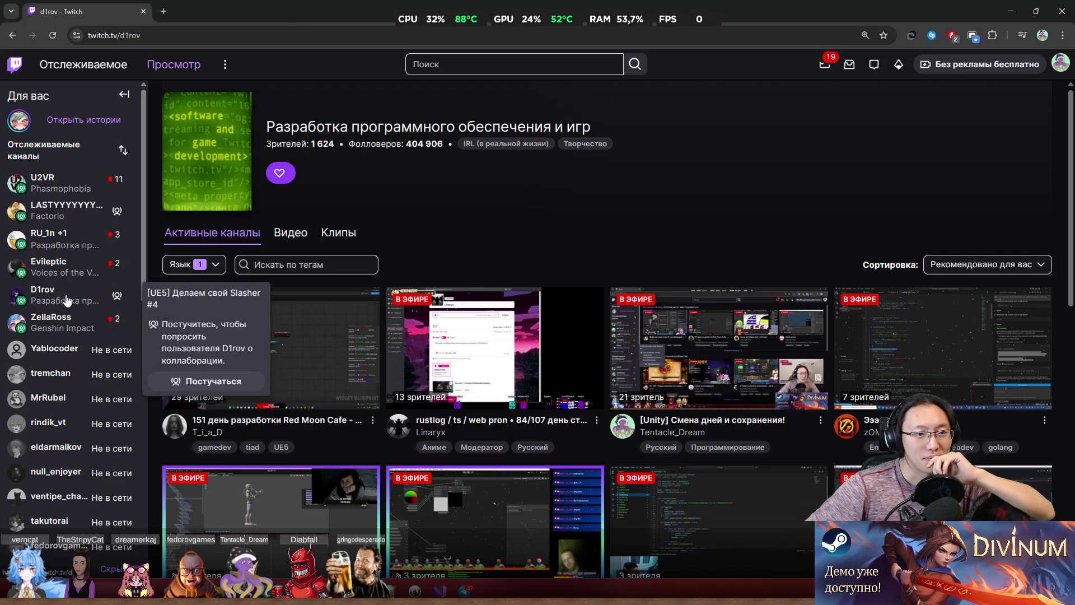